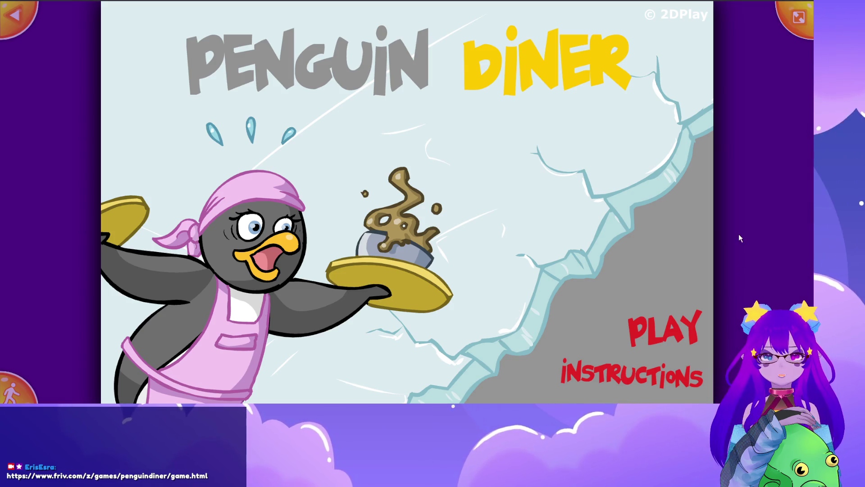
View the instructions and page forward to the upgrade shop page.
{"action": "left_click", "coordinate": [652, 386]}
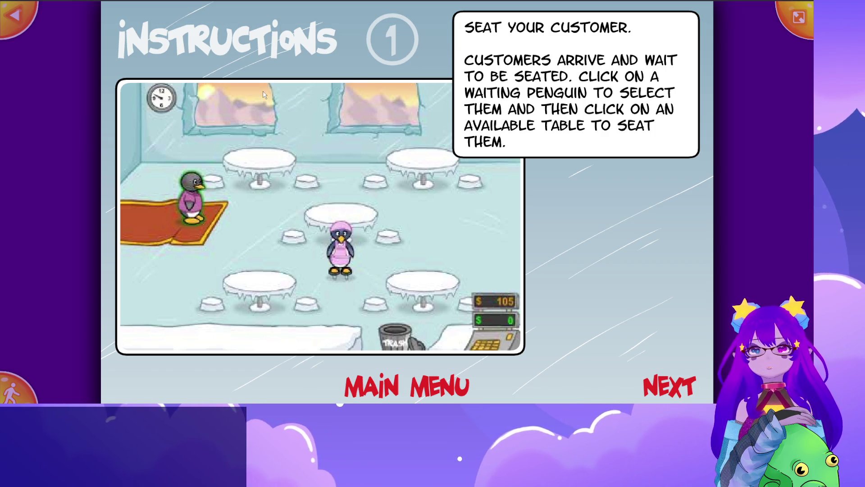
{"action": "left_click", "coordinate": [658, 394]}
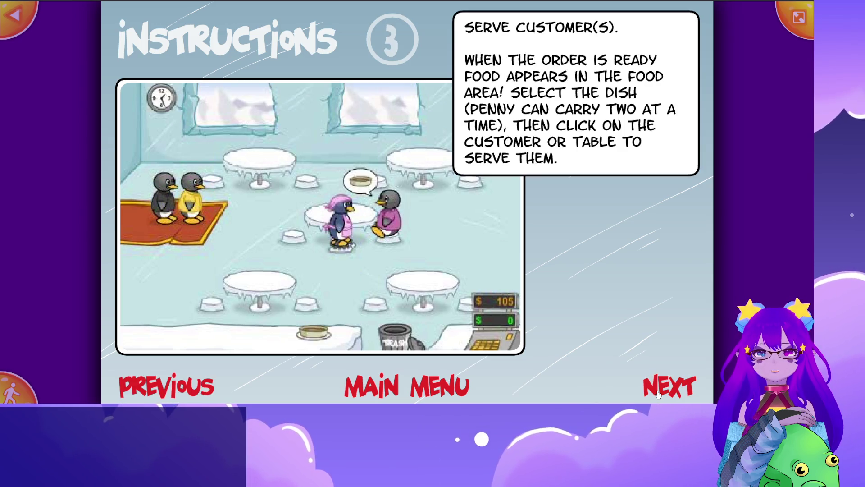
{"action": "left_click", "coordinate": [658, 394]}
{"action": "left_click", "coordinate": [658, 395]}
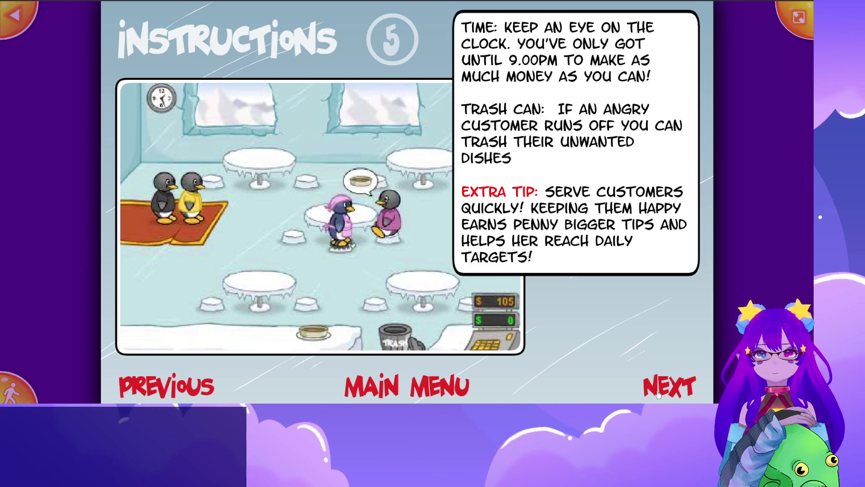
Page back through the instructions to page 1, Seat Your Customer.
{"action": "left_click", "coordinate": [169, 389]}
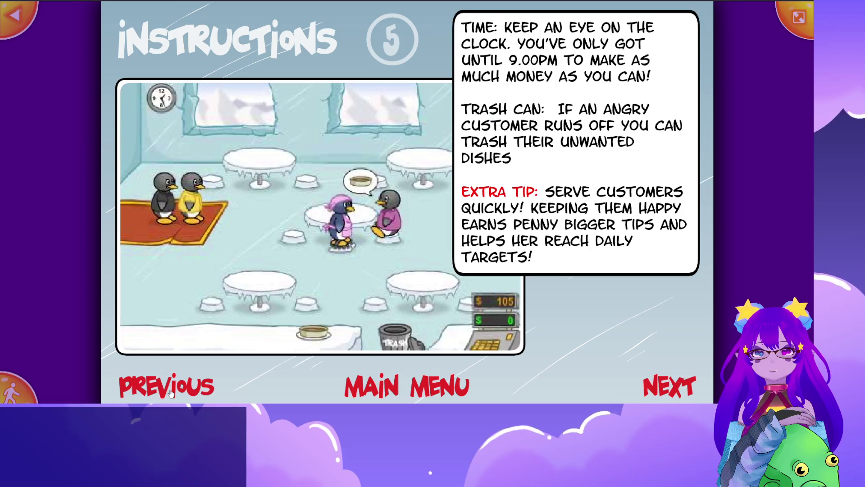
{"action": "left_click", "coordinate": [171, 391]}
{"action": "left_click", "coordinate": [172, 396]}
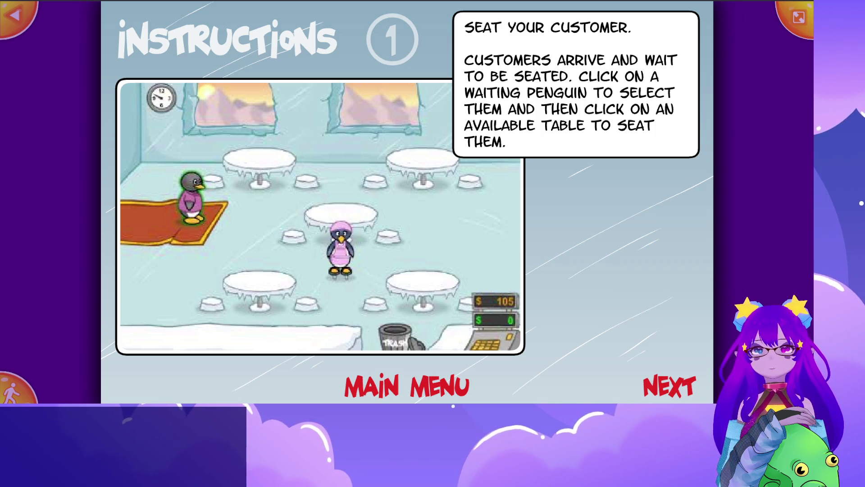
{"action": "left_click", "coordinate": [684, 386]}
{"action": "left_click", "coordinate": [684, 386]}
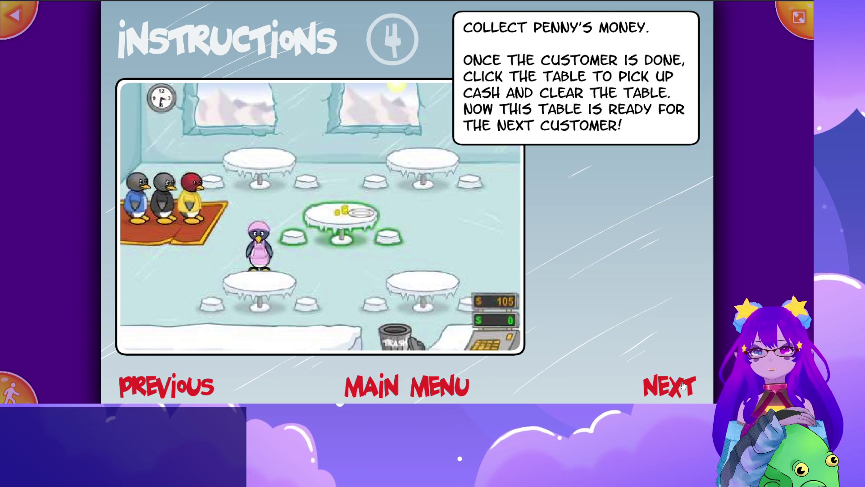
{"action": "left_click", "coordinate": [684, 385]}
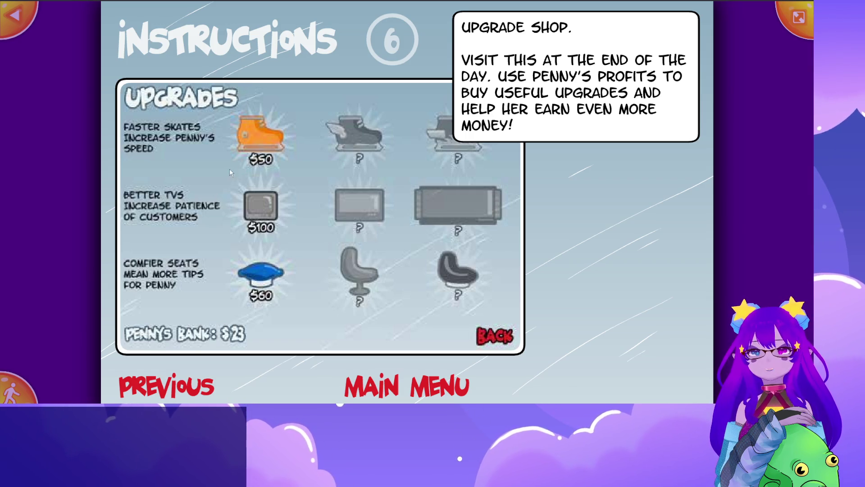
{"action": "left_click", "coordinate": [181, 385]}
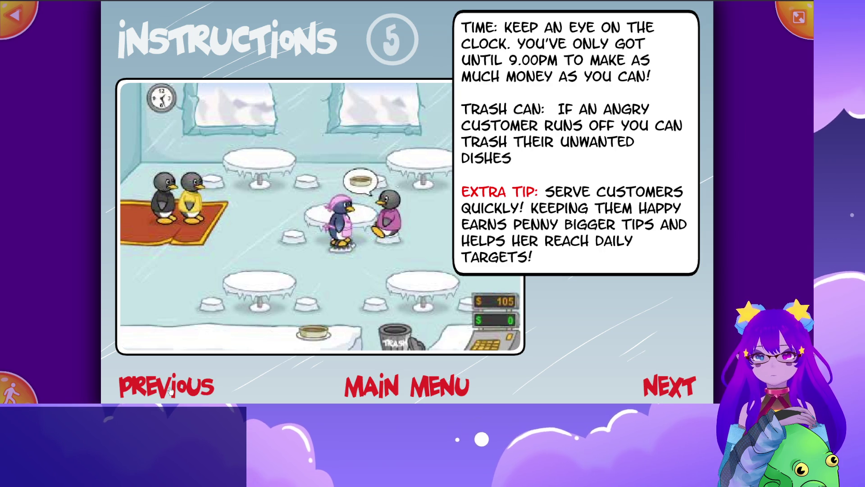
{"action": "left_click", "coordinate": [171, 390]}
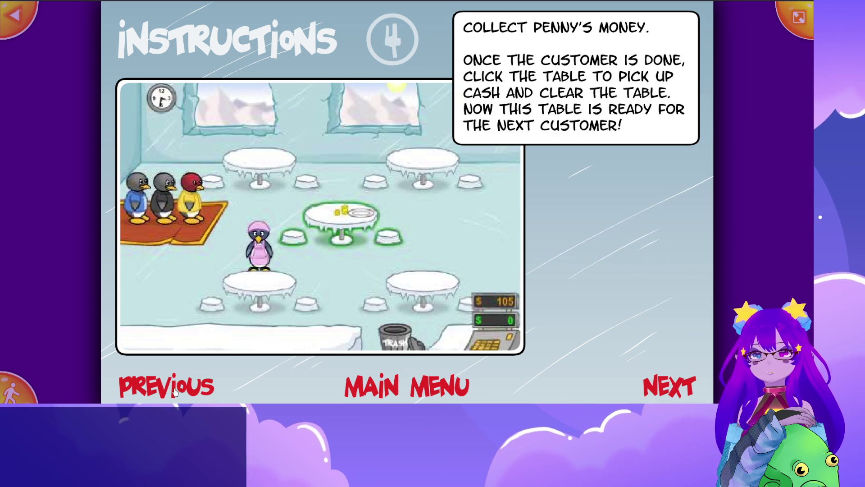
{"action": "left_click", "coordinate": [174, 392]}
{"action": "left_click", "coordinate": [174, 389]}
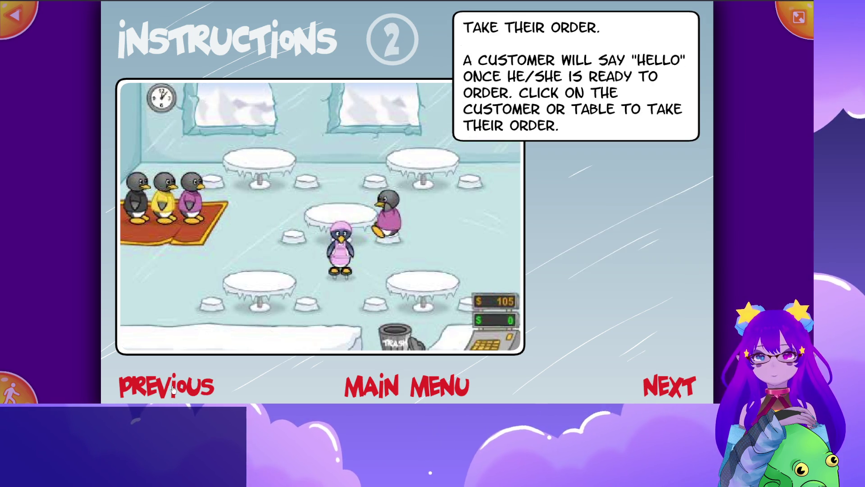
{"action": "left_click", "coordinate": [172, 388]}
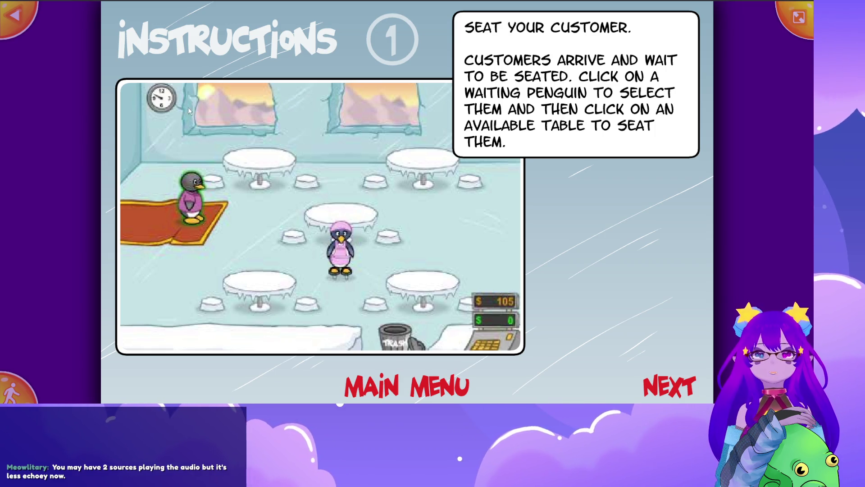
Page forward through the instructions up to page 6, the upgrade shop.
{"action": "left_click", "coordinate": [659, 389]}
{"action": "left_click", "coordinate": [659, 390]}
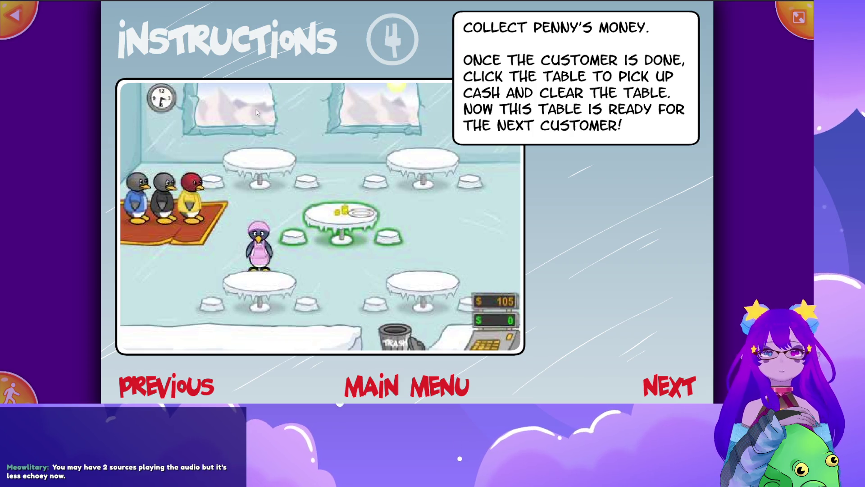
{"action": "left_click", "coordinate": [676, 384]}
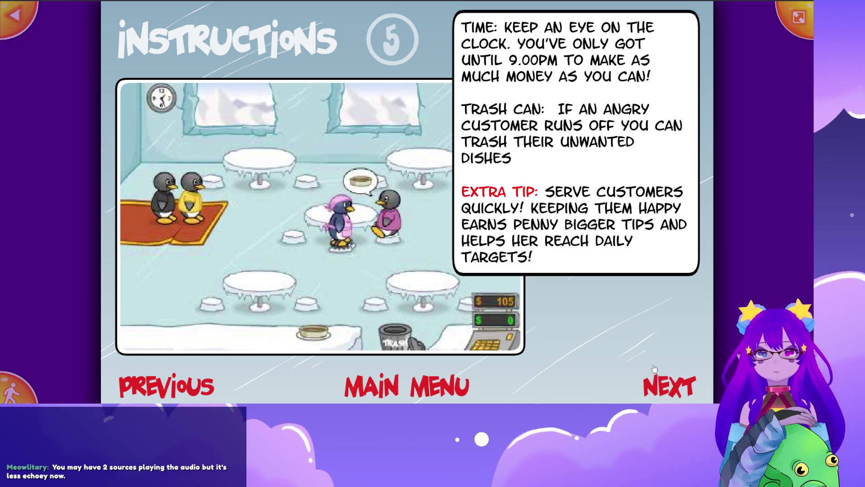
{"action": "left_click", "coordinate": [670, 385]}
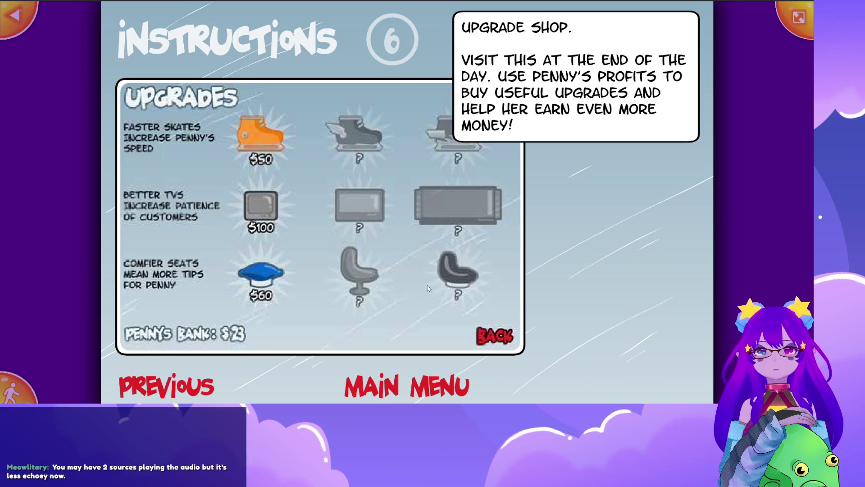
Page back to page 3, Serve Customer(s).
{"action": "left_click", "coordinate": [204, 395]}
{"action": "left_click", "coordinate": [199, 396]}
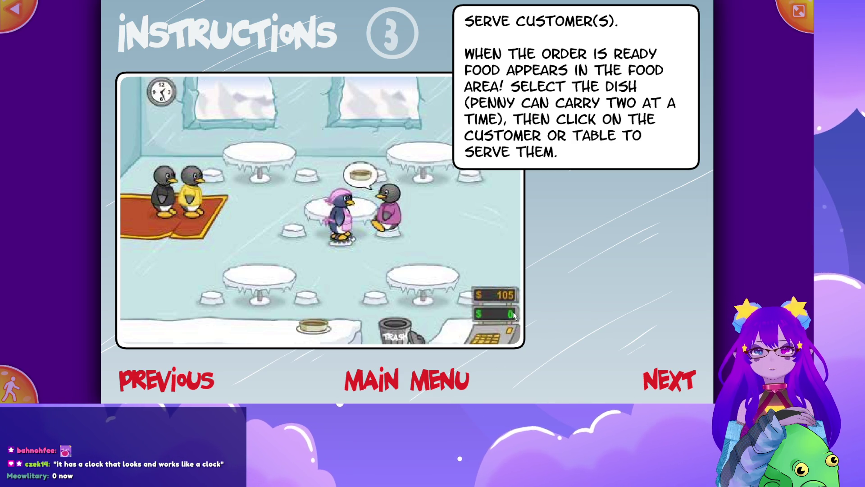
Review the Take Their Order and Serve Customer(s) pages, then return to the title screen.
{"action": "left_click", "coordinate": [192, 378]}
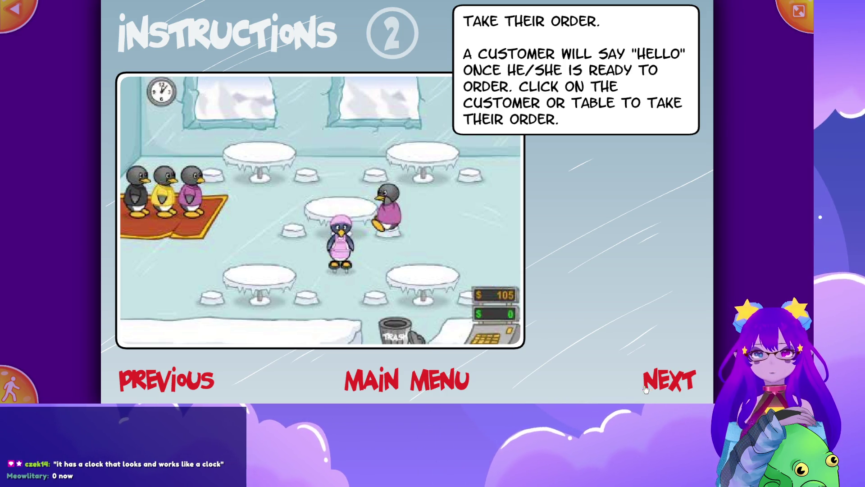
{"action": "left_click", "coordinate": [670, 380]}
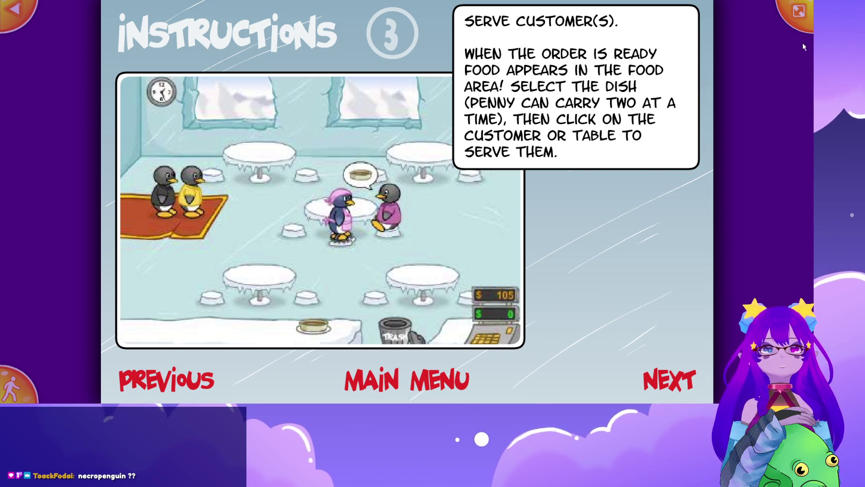
{"action": "left_click", "coordinate": [406, 380]}
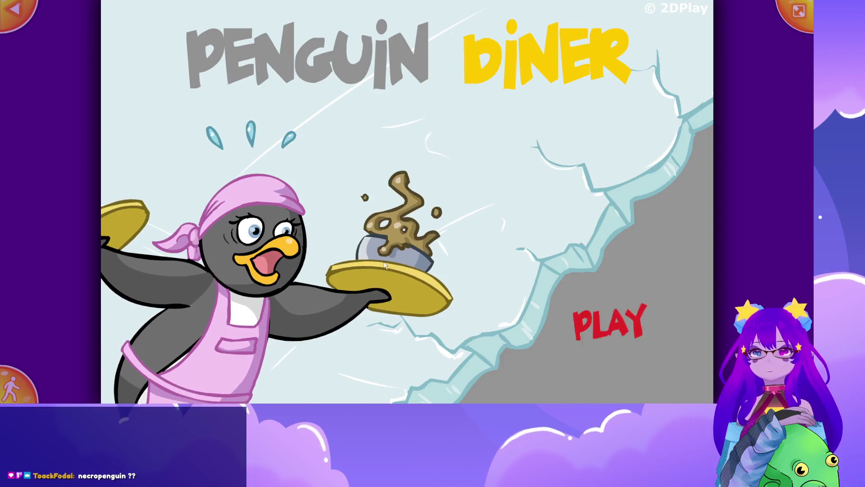
Start a new game and continue past the opening story to the tutorial.
{"action": "left_click", "coordinate": [666, 323]}
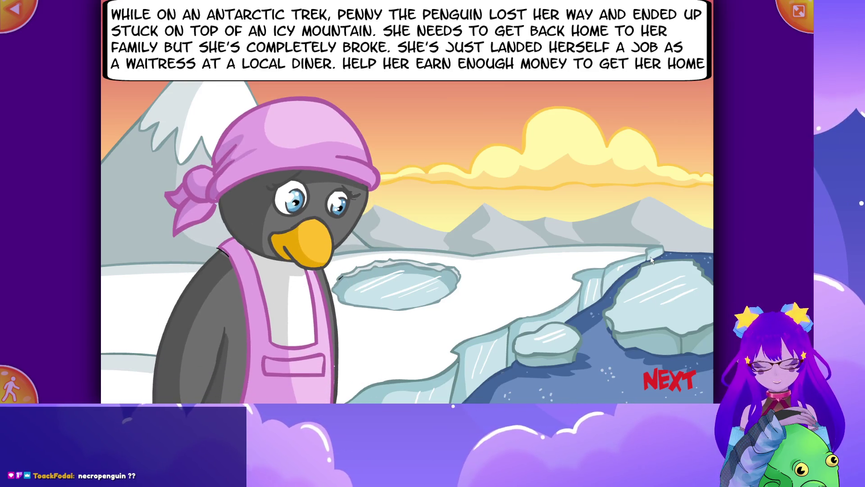
{"action": "left_click", "coordinate": [684, 380]}
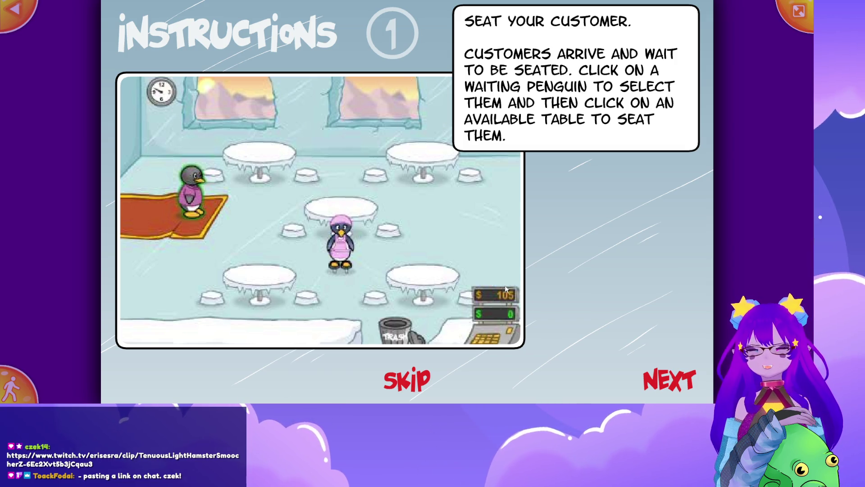
Skip the tutorial and begin the day at Hill Top Cafe from the cafe map.
{"action": "left_click", "coordinate": [410, 381]}
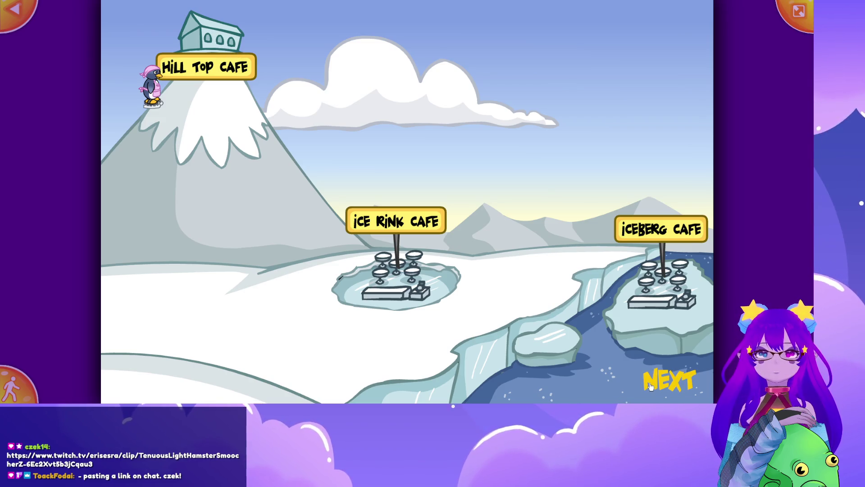
{"action": "left_click", "coordinate": [669, 384]}
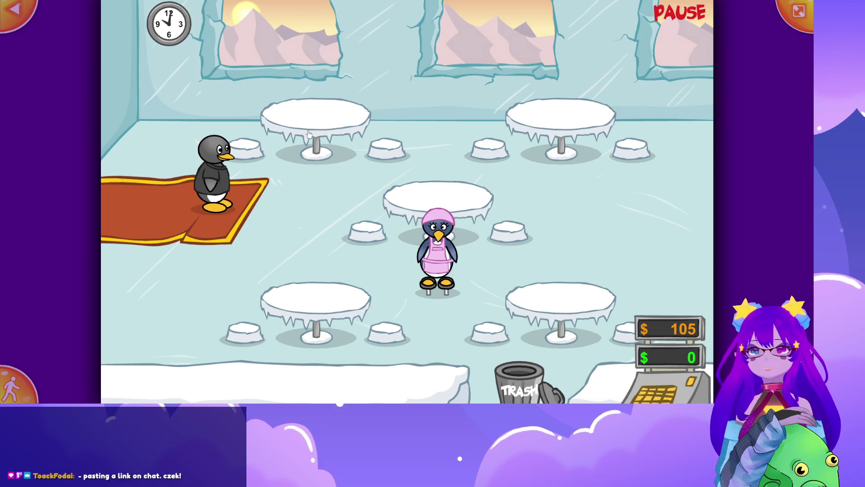
Seat three waiting customers at the top-left, centre and top-right tables, then pause.
{"action": "left_click", "coordinate": [214, 172]}
{"action": "left_click", "coordinate": [327, 123]}
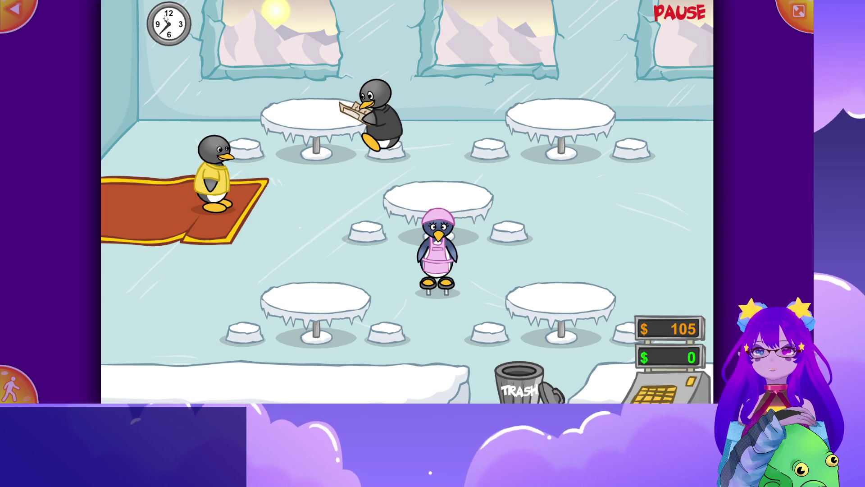
{"action": "left_click", "coordinate": [215, 173]}
{"action": "left_click", "coordinate": [429, 208]}
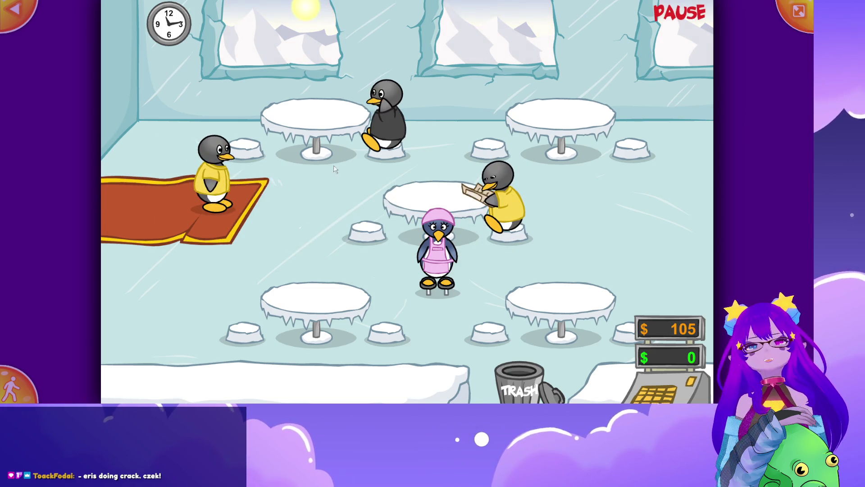
{"action": "left_click", "coordinate": [213, 182]}
{"action": "left_click", "coordinate": [561, 118]}
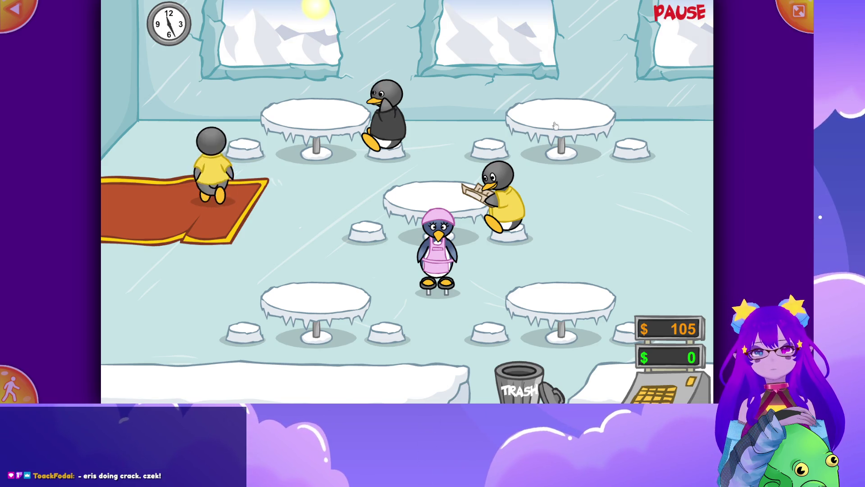
{"action": "left_click", "coordinate": [682, 14]}
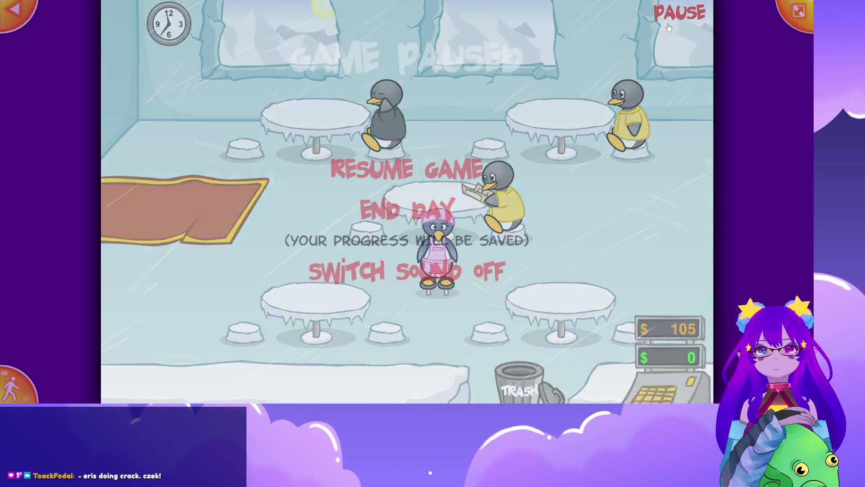
Toggle the sound off and on, end the day, and view the instructions again.
{"action": "left_click", "coordinate": [477, 275]}
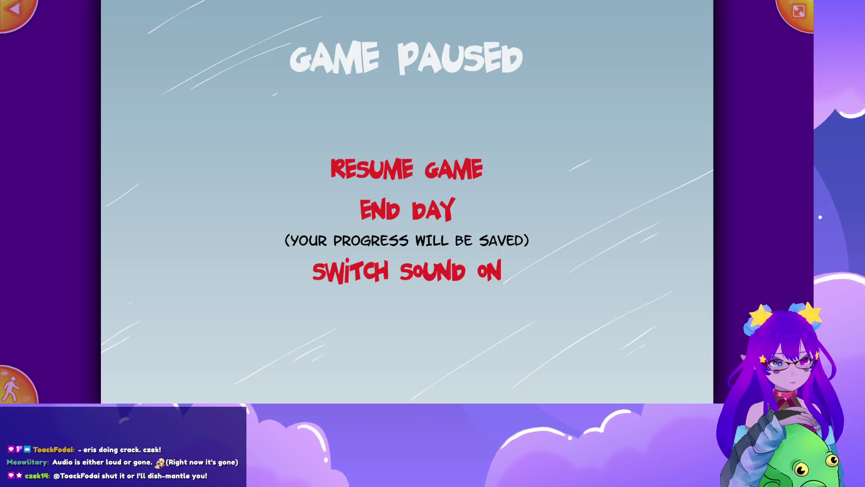
{"action": "left_click", "coordinate": [466, 272]}
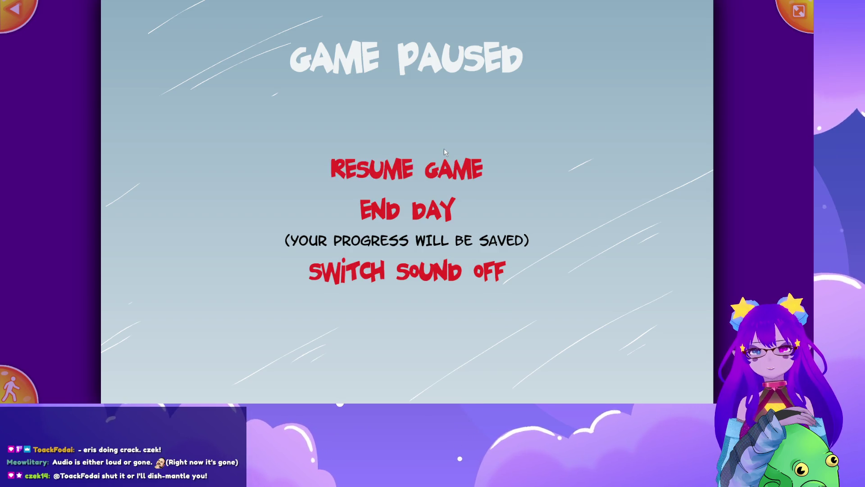
{"action": "left_click", "coordinate": [405, 210]}
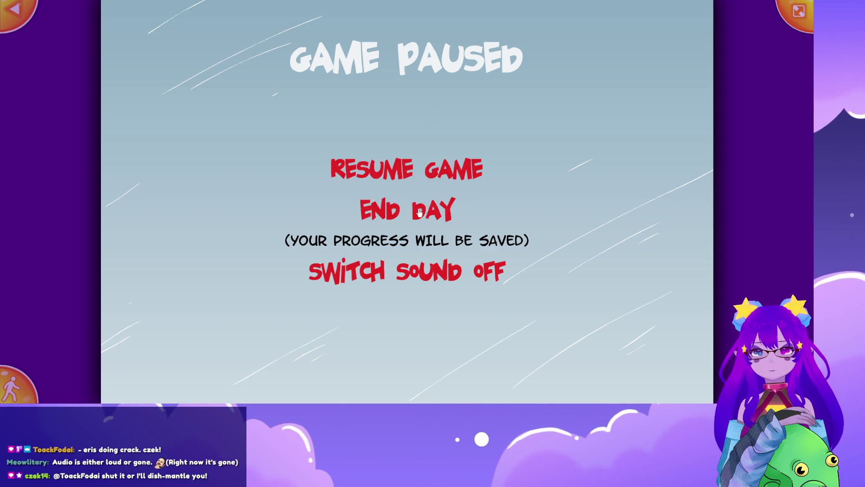
{"action": "left_click", "coordinate": [639, 373]}
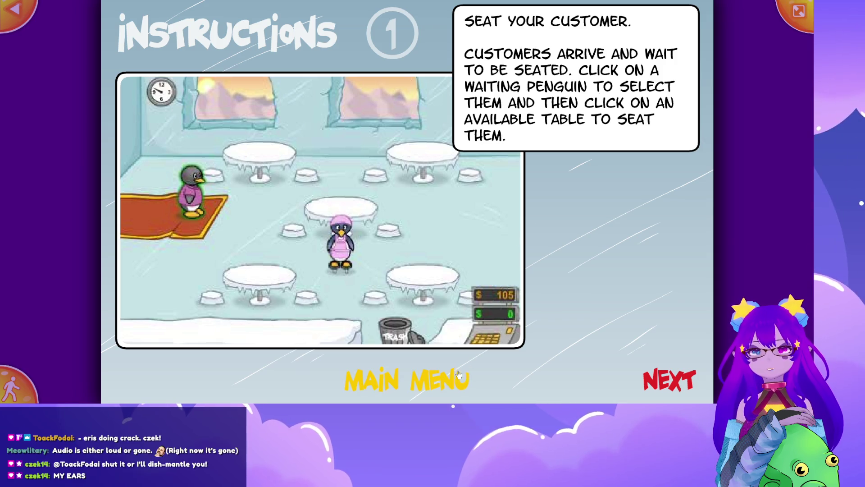
Leave the instructions for the Penguin Diner title screen.
{"action": "left_click", "coordinate": [446, 384]}
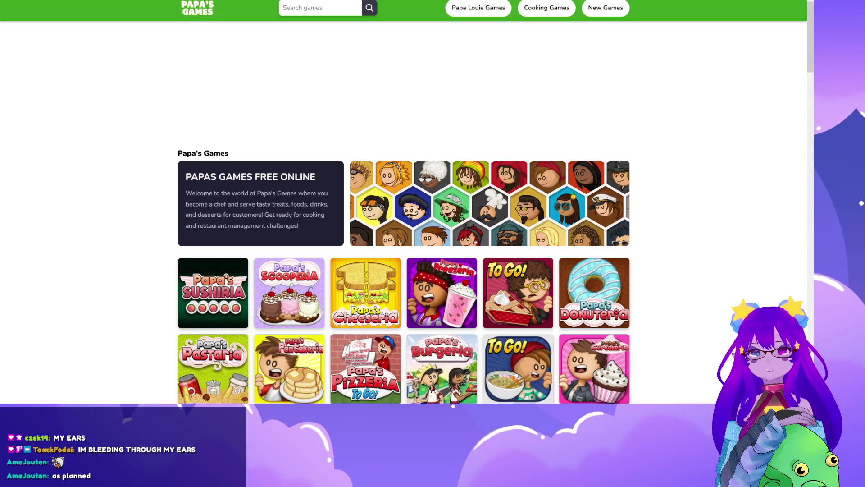
{"action": "scroll", "coordinate": [486, 167], "scroll_direction": "down", "scroll_amount": 2}
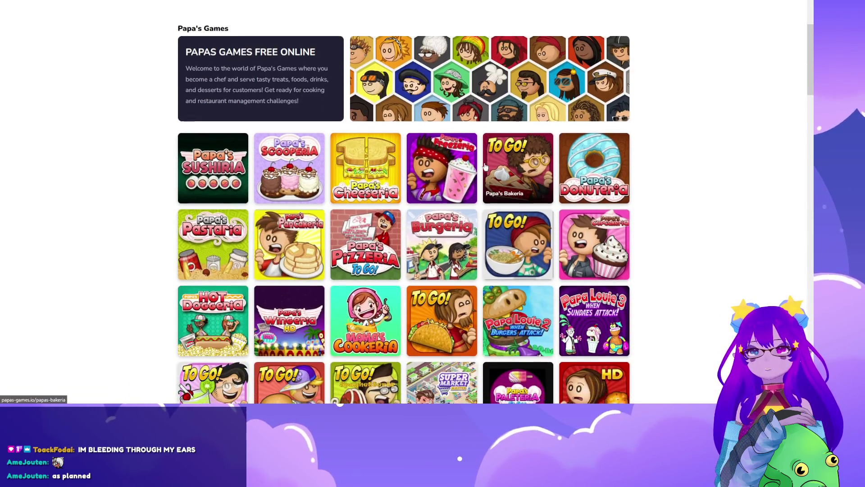
{"action": "scroll", "coordinate": [485, 167], "scroll_direction": "down", "scroll_amount": 2}
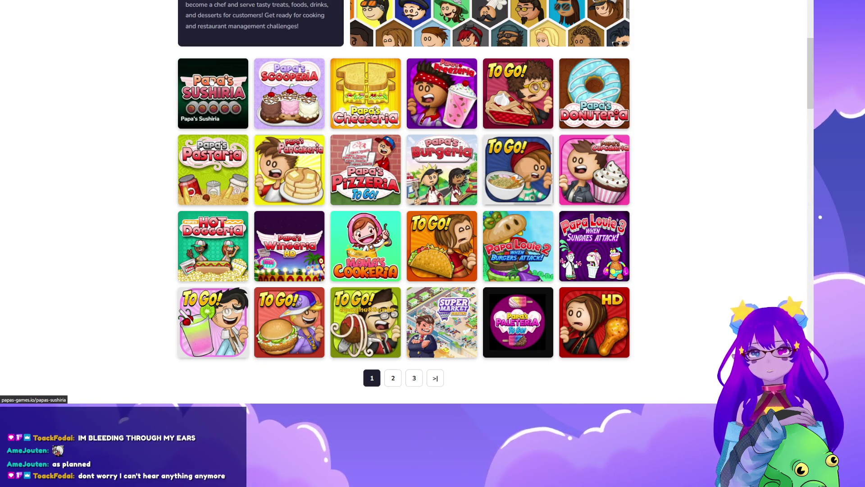
Choose Papa's Sushiria from the catalogue and start it loading.
{"action": "left_click", "coordinate": [262, 188]}
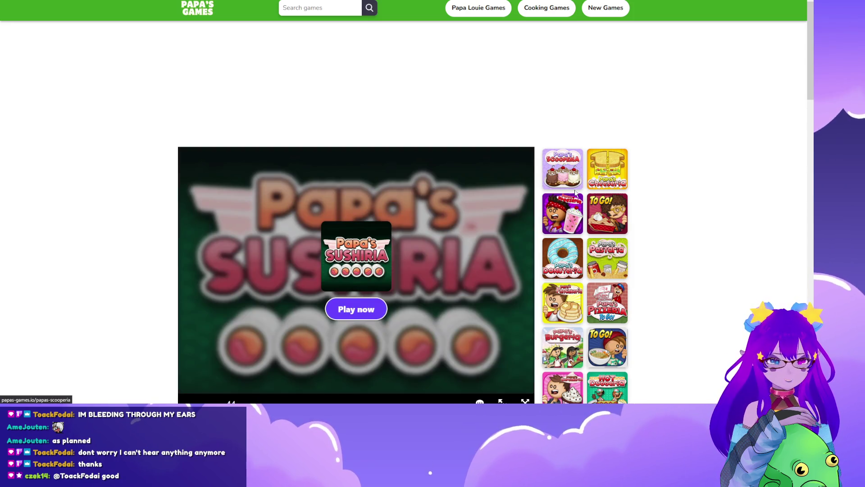
{"action": "left_click", "coordinate": [357, 308]}
{"action": "scroll", "coordinate": [379, 202], "scroll_direction": "down", "scroll_amount": 2}
{"action": "scroll", "coordinate": [390, 159], "scroll_direction": "down", "scroll_amount": 2}
{"action": "scroll", "coordinate": [436, 205], "scroll_direction": "up", "scroll_amount": 1}
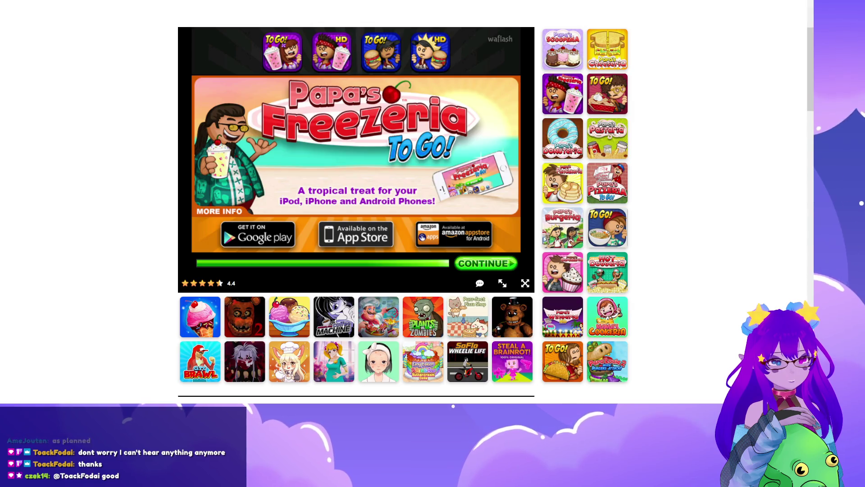
Continue past the ad, switch to the page-filling view and start Papa's Sushiria.
{"action": "left_click", "coordinate": [486, 262]}
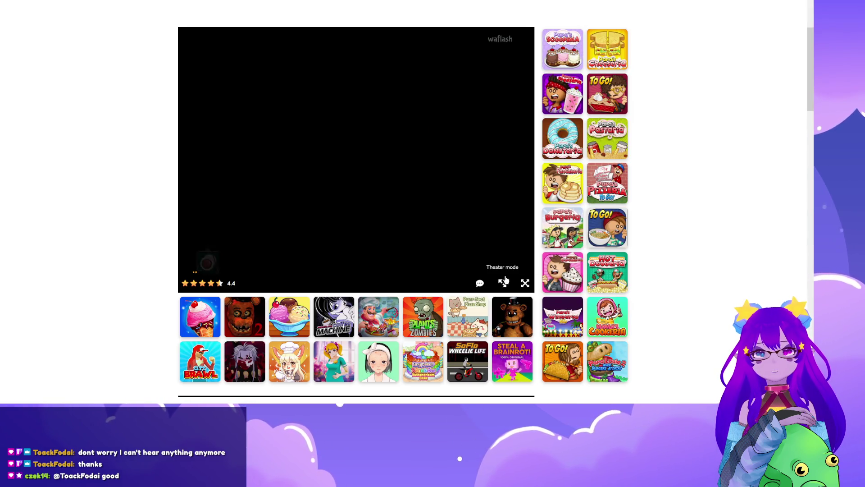
{"action": "left_click", "coordinate": [503, 283]}
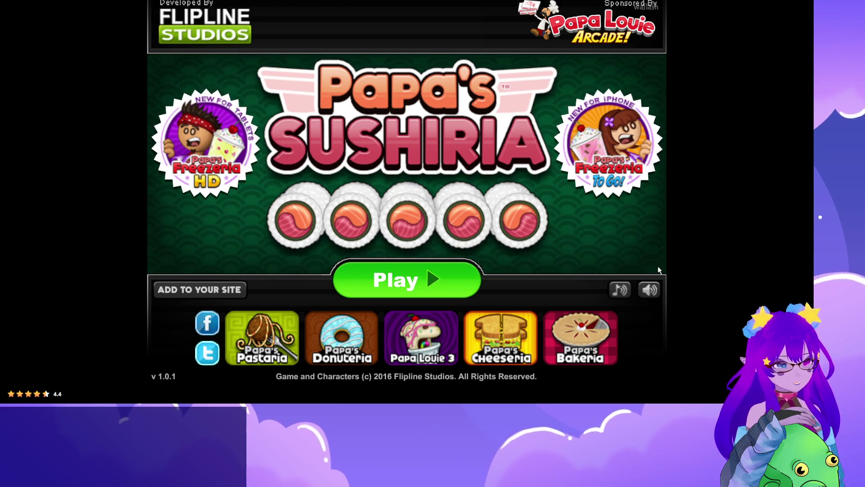
{"action": "left_click", "coordinate": [400, 283]}
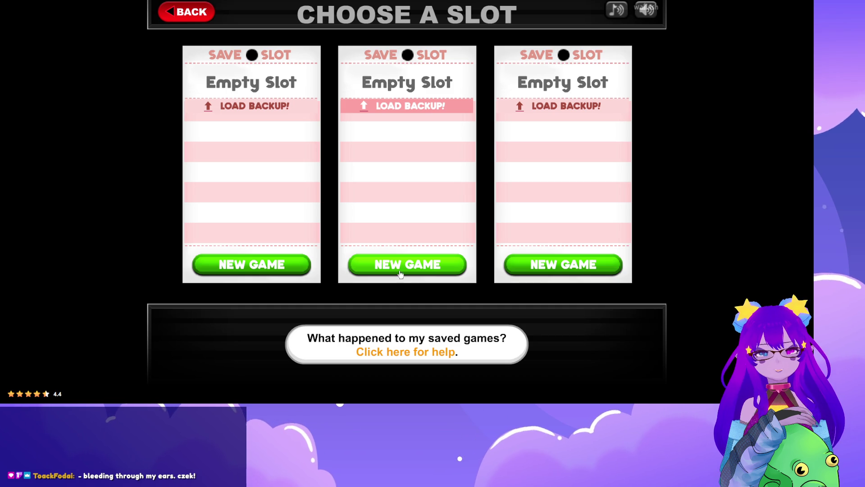
Start a new game in slot 1 as Matt, skip the intro, and take the first customer's order.
{"action": "left_click", "coordinate": [280, 266]}
{"action": "left_click", "coordinate": [282, 266]}
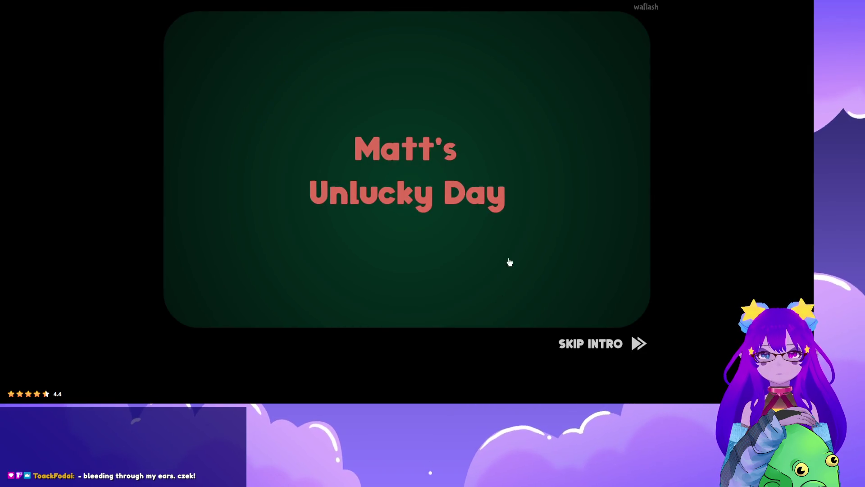
{"action": "left_click", "coordinate": [581, 343]}
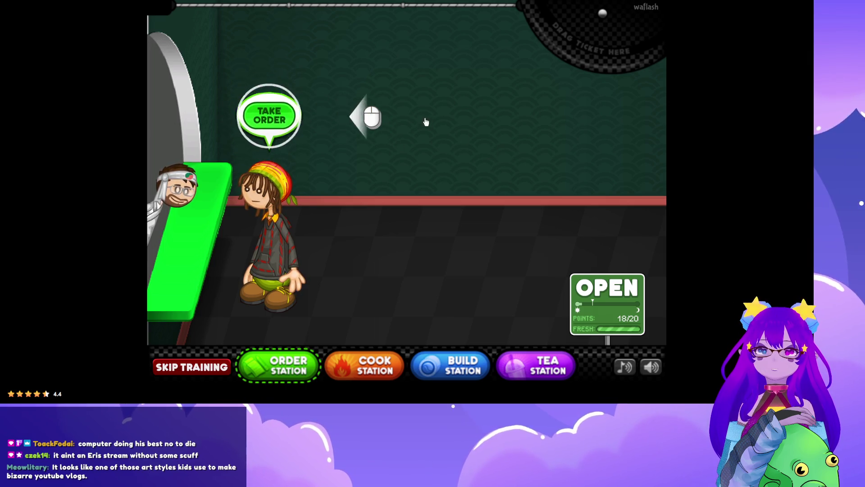
{"action": "left_click", "coordinate": [267, 116]}
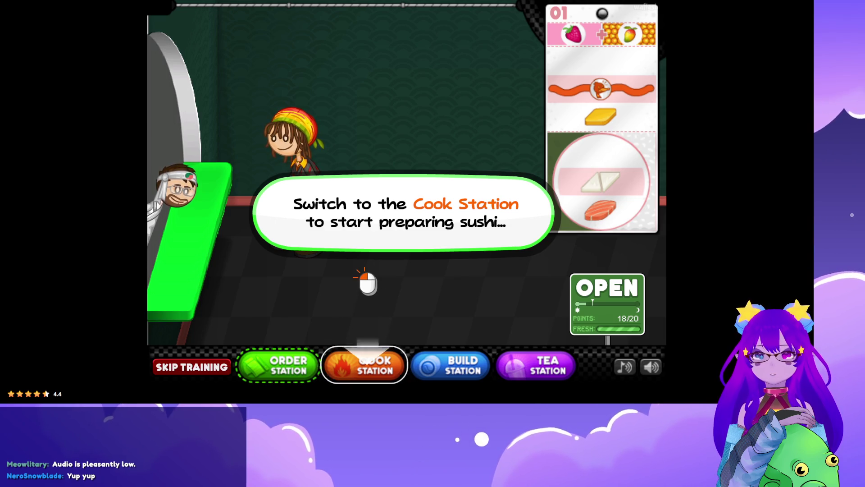
Go to the Cook Station after taking the order ticket.
{"action": "left_click", "coordinate": [389, 373]}
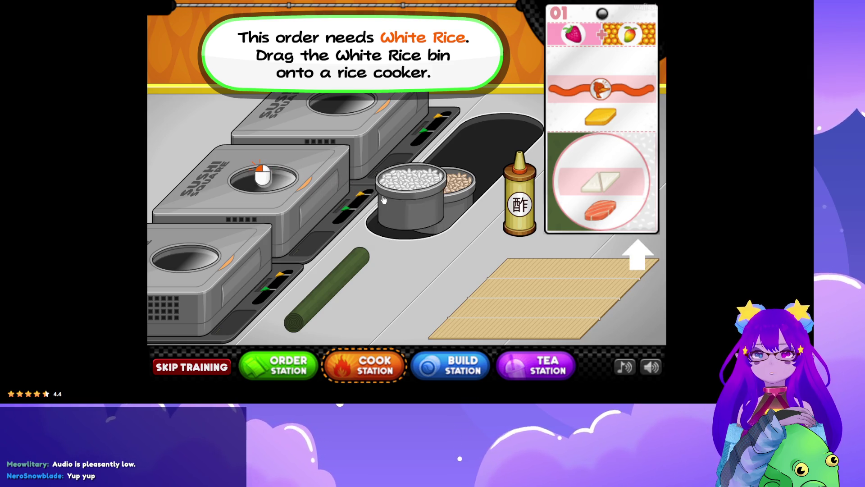
Cook white rice with sushi vinegar, lay nori on the mat, and spread the rice over it.
{"action": "left_click_drag", "start_coordinate": [386, 231], "coordinate": [271, 176]}
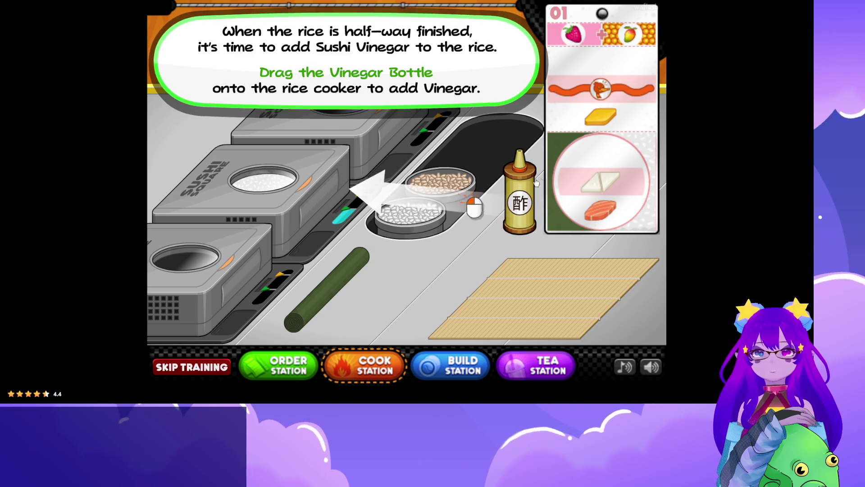
{"action": "left_click_drag", "start_coordinate": [520, 192], "coordinate": [256, 162]}
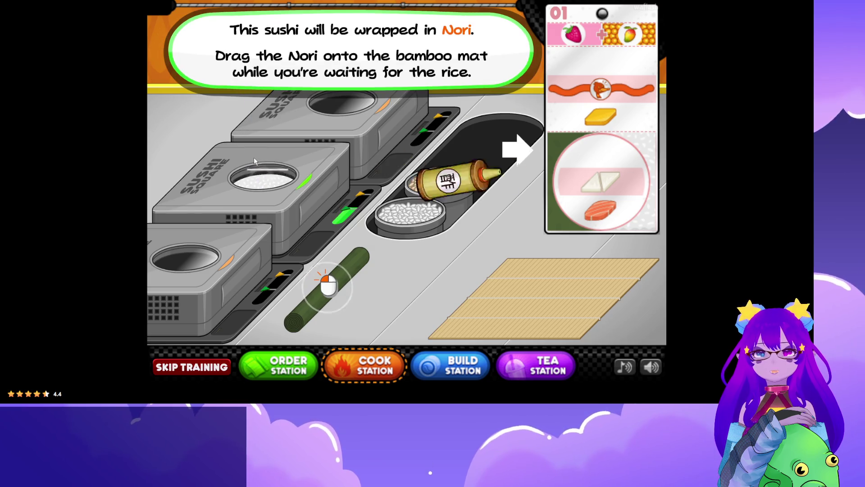
{"action": "left_click_drag", "start_coordinate": [339, 276], "coordinate": [511, 289]}
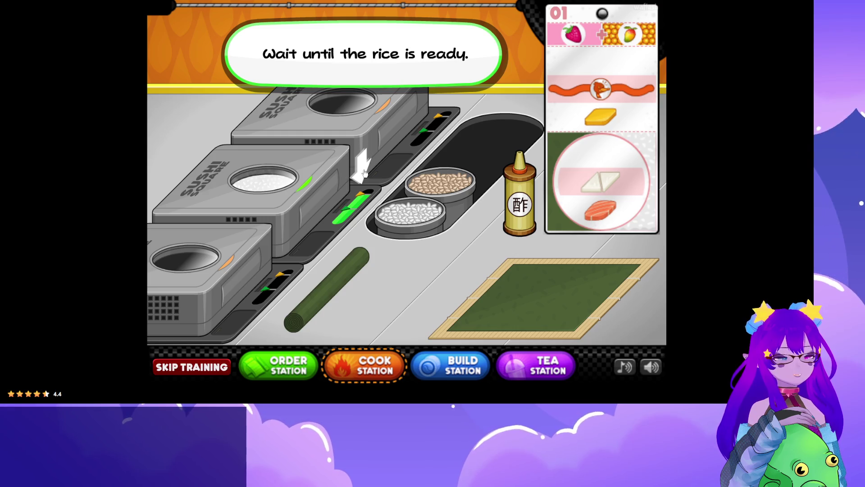
{"action": "left_click_drag", "start_coordinate": [270, 190], "coordinate": [535, 259]}
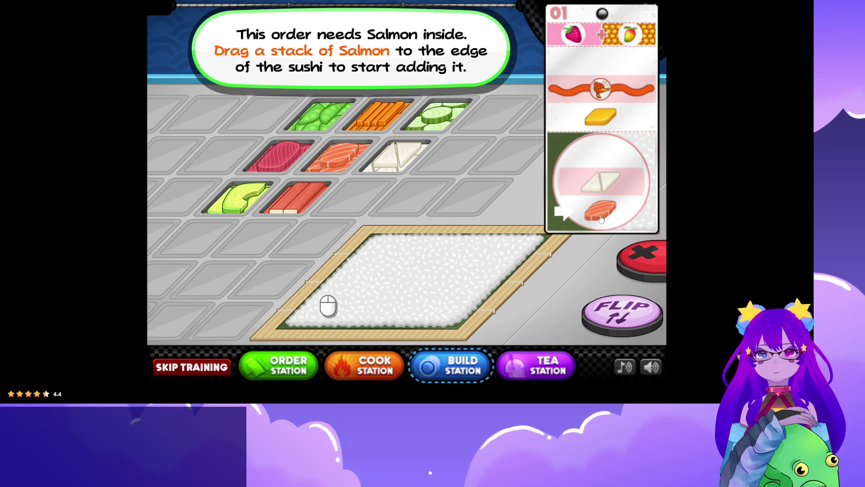
Line the rice with four salmon slices.
{"action": "mouse_move", "coordinate": [338, 156]}
{"action": "left_mouse_down"}
{"action": "mouse_move", "coordinate": [342, 274]}
{"action": "mouse_move", "coordinate": [325, 307]}
{"action": "left_mouse_up"}
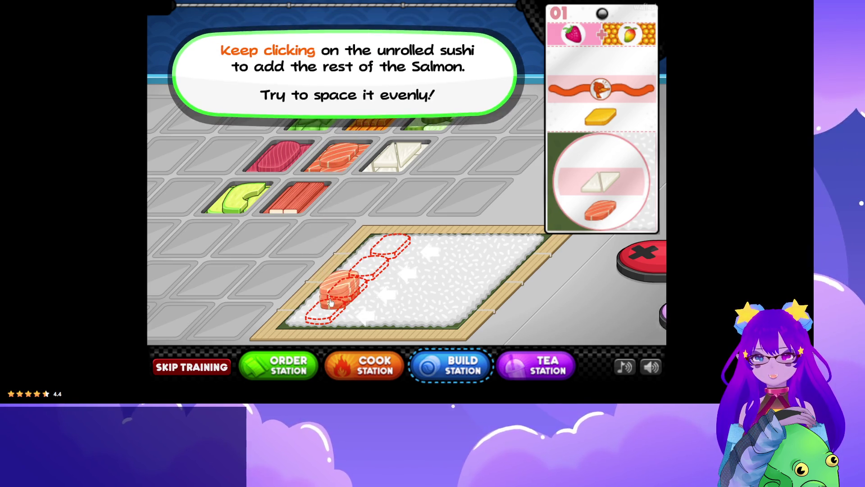
{"action": "left_click", "coordinate": [343, 292]}
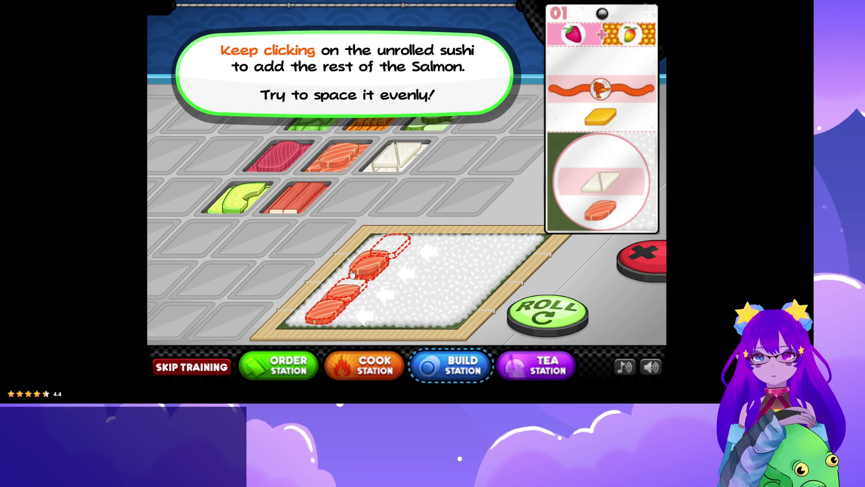
{"action": "left_click", "coordinate": [366, 271]}
{"action": "left_click", "coordinate": [391, 247]}
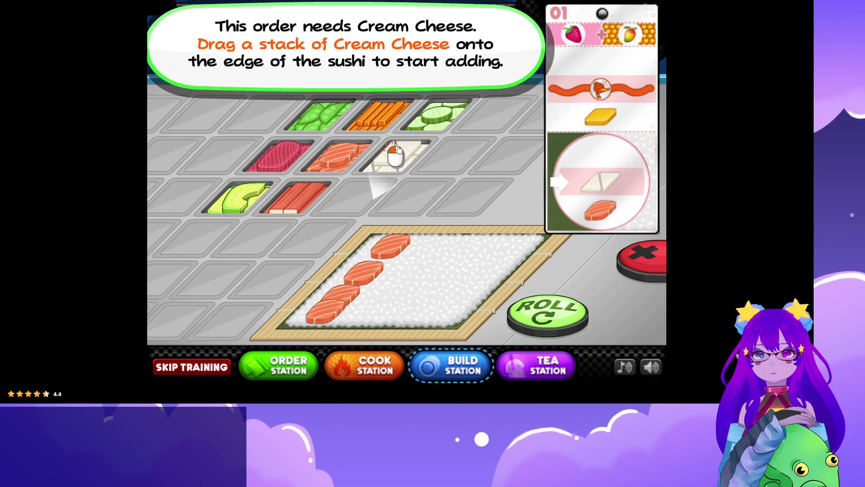
Add four cream cheese slices and roll the filled sushi into a log.
{"action": "left_click_drag", "start_coordinate": [395, 156], "coordinate": [355, 274]}
{"action": "left_click", "coordinate": [343, 291]}
{"action": "left_click", "coordinate": [365, 271]}
{"action": "left_click", "coordinate": [391, 246]}
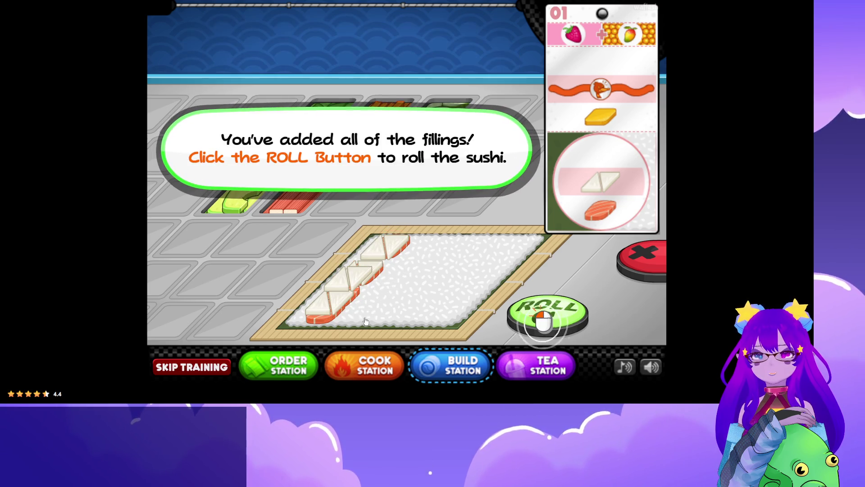
{"action": "left_click", "coordinate": [546, 312]}
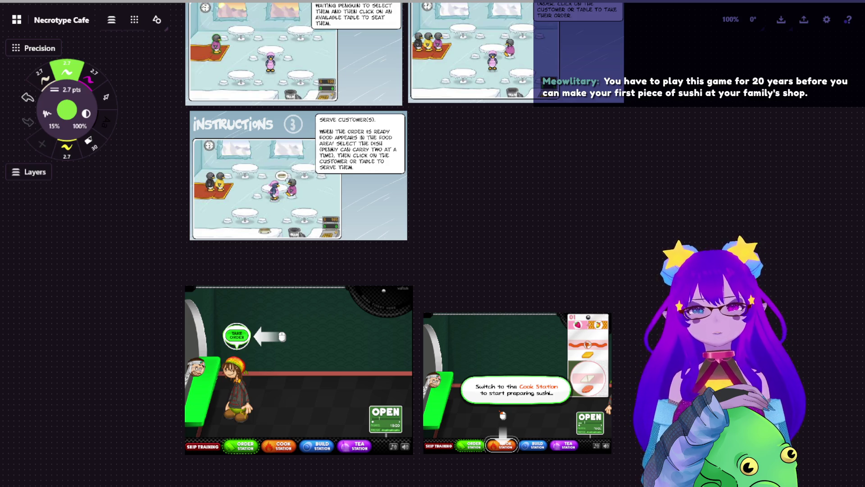
Select and reposition the two Sushiria screenshots side by side, then frame the view on them.
{"action": "left_click_drag", "start_coordinate": [498, 217], "coordinate": [489, 139]}
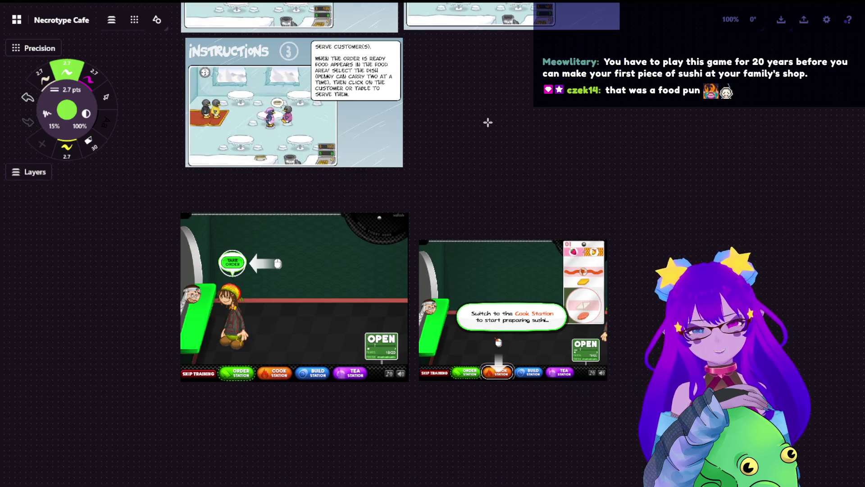
{"action": "scroll", "coordinate": [487, 122], "scroll_direction": "up", "scroll_amount": 3}
{"action": "scroll", "coordinate": [486, 124], "scroll_direction": "up", "scroll_amount": 3}
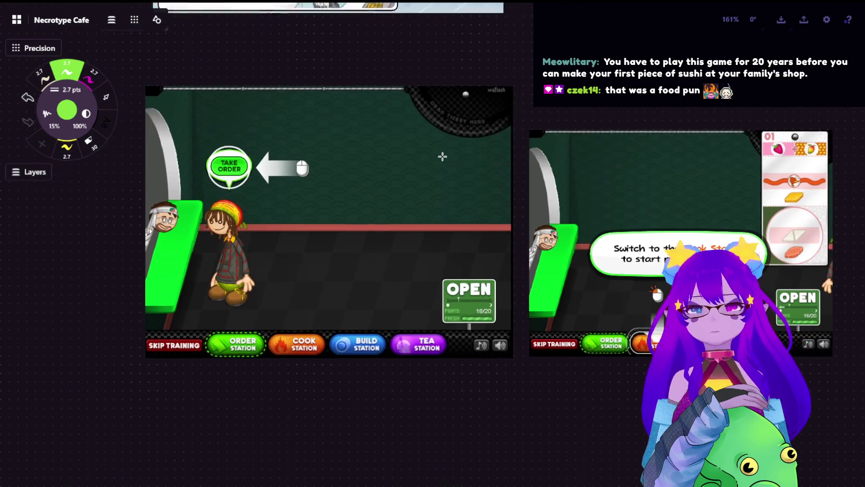
{"action": "scroll", "coordinate": [487, 186], "scroll_direction": "up", "scroll_amount": 1}
{"action": "scroll", "coordinate": [486, 185], "scroll_direction": "down", "scroll_amount": 3}
{"action": "scroll", "coordinate": [465, 165], "scroll_direction": "right", "scroll_amount": 5}
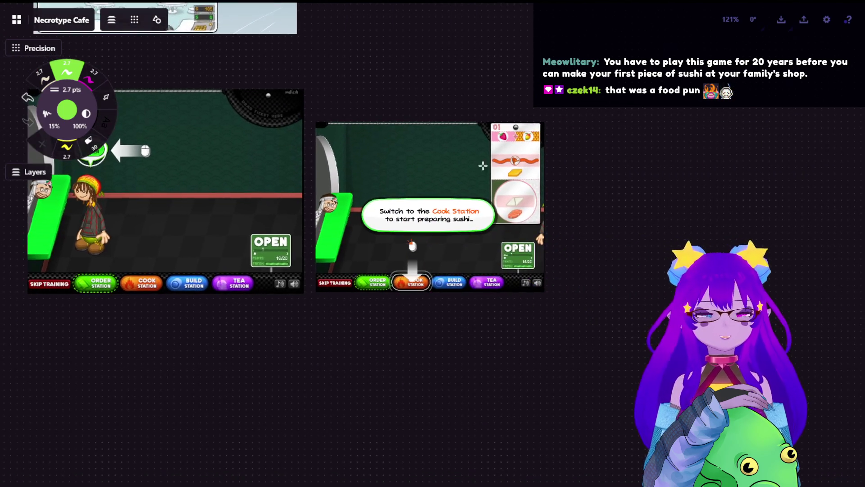
{"action": "scroll", "coordinate": [465, 165], "scroll_direction": "up", "scroll_amount": 3}
{"action": "scroll", "coordinate": [325, 123], "scroll_direction": "right", "scroll_amount": 5}
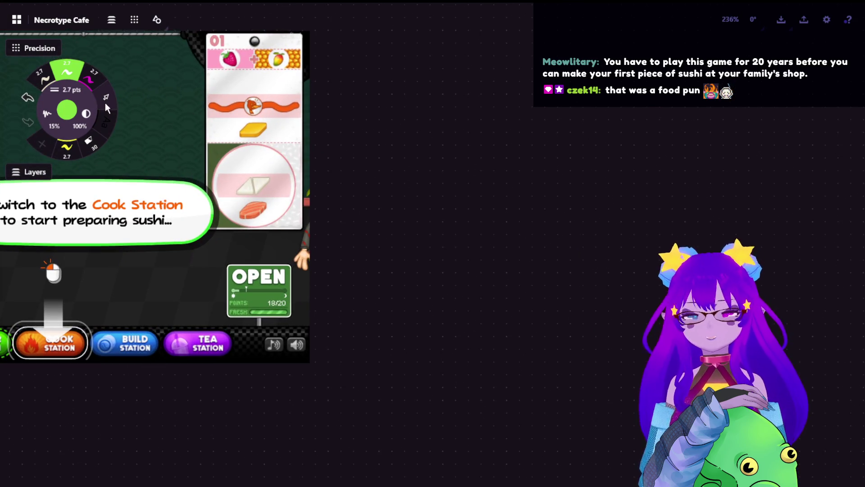
{"action": "left_click", "coordinate": [42, 78]}
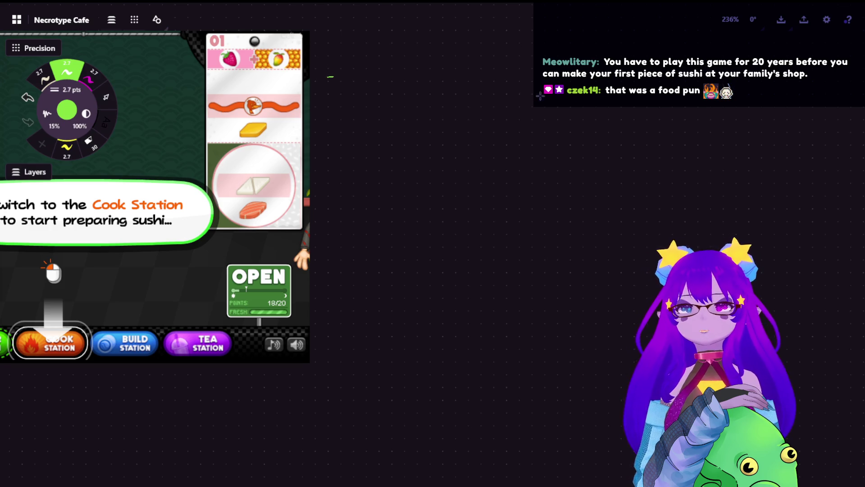
{"action": "scroll", "coordinate": [223, 165], "scroll_direction": "down", "scroll_amount": 3}
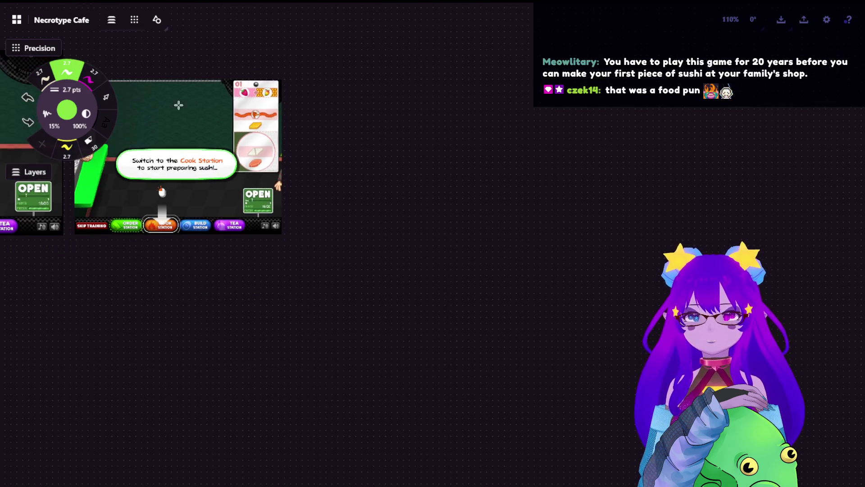
{"action": "scroll", "coordinate": [177, 104], "scroll_direction": "down", "scroll_amount": 3}
{"action": "scroll", "coordinate": [126, 98], "scroll_direction": "down", "scroll_amount": 2}
{"action": "left_click", "coordinate": [105, 98]}
{"action": "mouse_move", "coordinate": [520, 284]}
{"action": "left_mouse_down"}
{"action": "mouse_move", "coordinate": [358, 174]}
{"action": "mouse_move", "coordinate": [492, 11]}
{"action": "left_mouse_up"}
{"action": "left_click", "coordinate": [528, 75]}
{"action": "scroll", "coordinate": [420, 207], "scroll_direction": "up", "scroll_amount": 3}
{"action": "scroll", "coordinate": [419, 210], "scroll_direction": "up", "scroll_amount": 3}
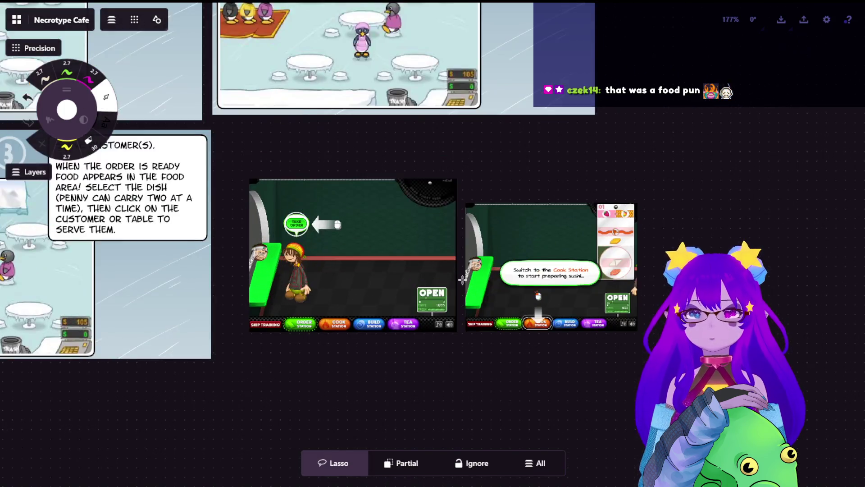
{"action": "scroll", "coordinate": [405, 217], "scroll_direction": "up", "scroll_amount": 2}
{"action": "left_click_drag", "start_coordinate": [367, 204], "coordinate": [389, 157]}
With the green pen, outline the ticket rail slots and start a '-arrows' note below the screenshots.
{"action": "left_click", "coordinate": [66, 70]}
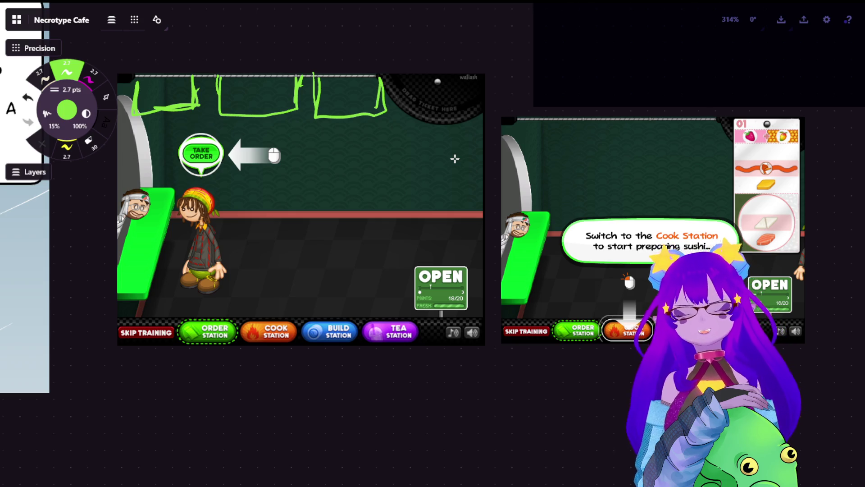
{"action": "scroll", "coordinate": [432, 135], "scroll_direction": "down", "scroll_amount": 2}
{"action": "scroll", "coordinate": [433, 136], "scroll_direction": "down", "scroll_amount": 2}
{"action": "scroll", "coordinate": [416, 250], "scroll_direction": "up", "scroll_amount": 1}
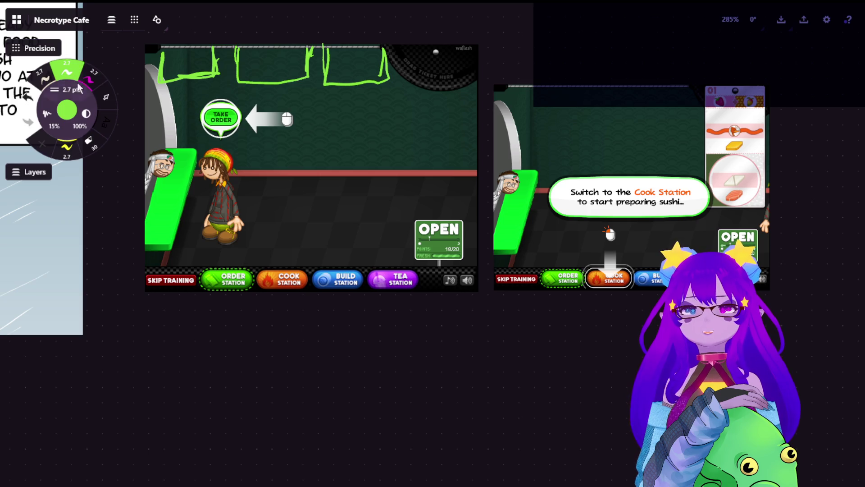
{"action": "mouse_move", "coordinate": [204, 331]}
{"action": "left_mouse_down"}
{"action": "mouse_move", "coordinate": [245, 345]}
{"action": "mouse_move", "coordinate": [274, 327]}
{"action": "mouse_move", "coordinate": [291, 343]}
{"action": "mouse_move", "coordinate": [318, 329]}
{"action": "mouse_move", "coordinate": [328, 343]}
{"action": "left_mouse_up"}
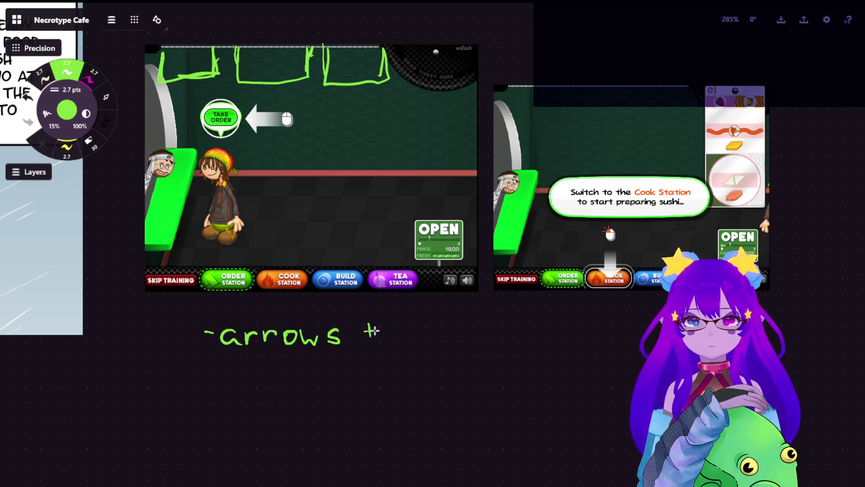
Finish the first green note to read '-arrows + buttons on screen'.
{"action": "mouse_move", "coordinate": [393, 315]}
{"action": "left_mouse_down"}
{"action": "mouse_move", "coordinate": [393, 343]}
{"action": "mouse_move", "coordinate": [421, 344]}
{"action": "left_mouse_up"}
{"action": "mouse_move", "coordinate": [429, 310]}
{"action": "left_mouse_down"}
{"action": "mouse_move", "coordinate": [429, 343]}
{"action": "mouse_move", "coordinate": [439, 326]}
{"action": "mouse_move", "coordinate": [443, 343]}
{"action": "left_mouse_up"}
{"action": "mouse_move", "coordinate": [432, 329]}
{"action": "left_mouse_down"}
{"action": "mouse_move", "coordinate": [454, 329]}
{"action": "mouse_move", "coordinate": [478, 344]}
{"action": "mouse_move", "coordinate": [519, 331]}
{"action": "mouse_move", "coordinate": [549, 344]}
{"action": "left_mouse_up"}
{"action": "mouse_move", "coordinate": [595, 329]}
{"action": "left_mouse_down"}
{"action": "mouse_move", "coordinate": [580, 343]}
{"action": "mouse_move", "coordinate": [634, 333]}
{"action": "left_mouse_up"}
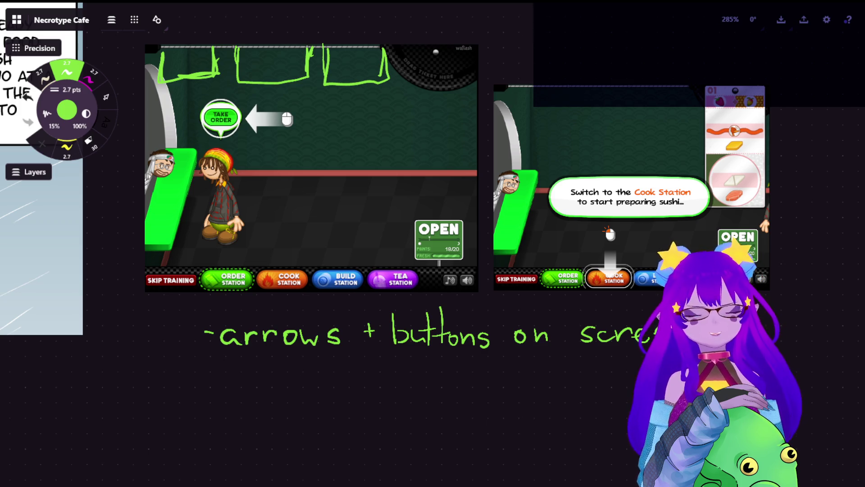
Handwrite a second green note line reading '-few words'.
{"action": "left_click_drag", "start_coordinate": [411, 124], "coordinate": [339, 108]}
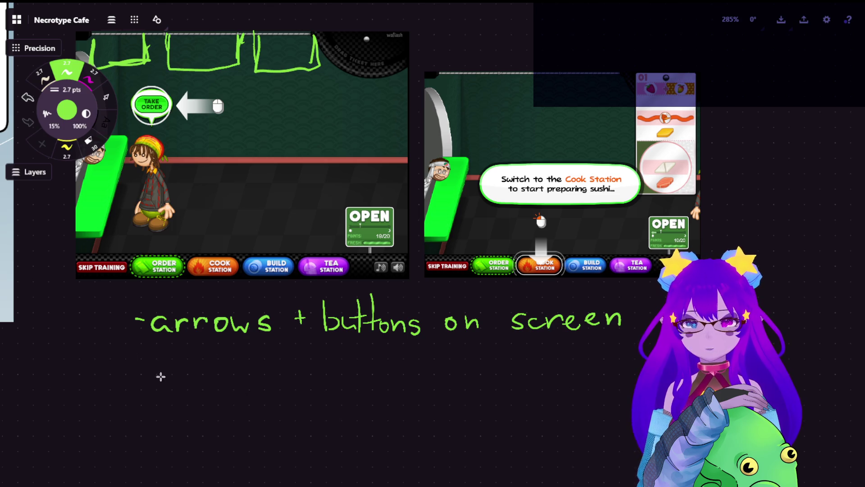
{"action": "mouse_move", "coordinate": [136, 364]}
{"action": "left_mouse_down"}
{"action": "mouse_move", "coordinate": [176, 371]}
{"action": "mouse_move", "coordinate": [197, 358]}
{"action": "mouse_move", "coordinate": [227, 371]}
{"action": "mouse_move", "coordinate": [246, 357]}
{"action": "mouse_move", "coordinate": [262, 359]}
{"action": "mouse_move", "coordinate": [265, 369]}
{"action": "left_mouse_up"}
{"action": "left_click_drag", "start_coordinate": [279, 339], "coordinate": [286, 370]}
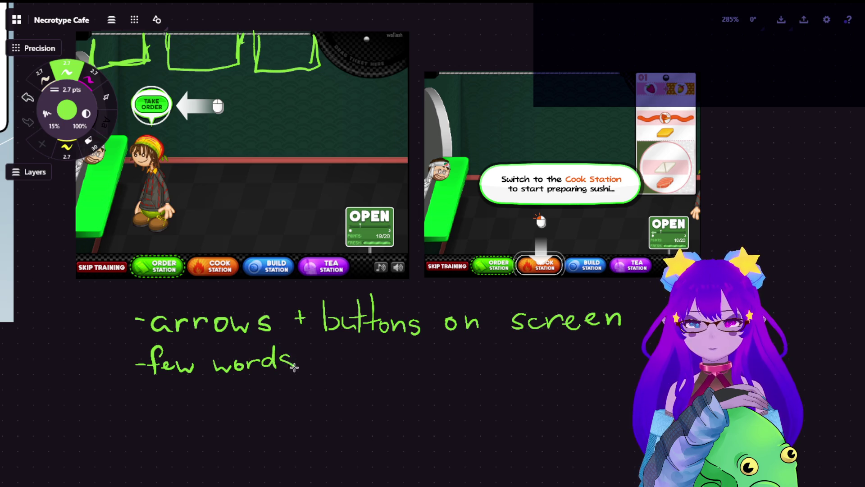
{"action": "scroll", "coordinate": [298, 189], "scroll_direction": "down", "scroll_amount": 2}
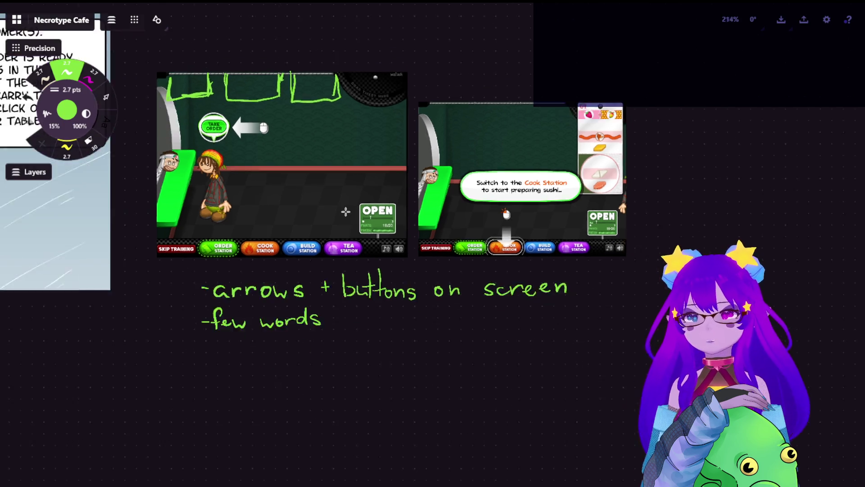
{"action": "scroll", "coordinate": [298, 189], "scroll_direction": "down", "scroll_amount": 5}
{"action": "scroll", "coordinate": [258, 160], "scroll_direction": "up", "scroll_amount": 2}
{"action": "scroll", "coordinate": [257, 157], "scroll_direction": "up", "scroll_amount": 3}
{"action": "scroll", "coordinate": [257, 157], "scroll_direction": "up", "scroll_amount": 2}
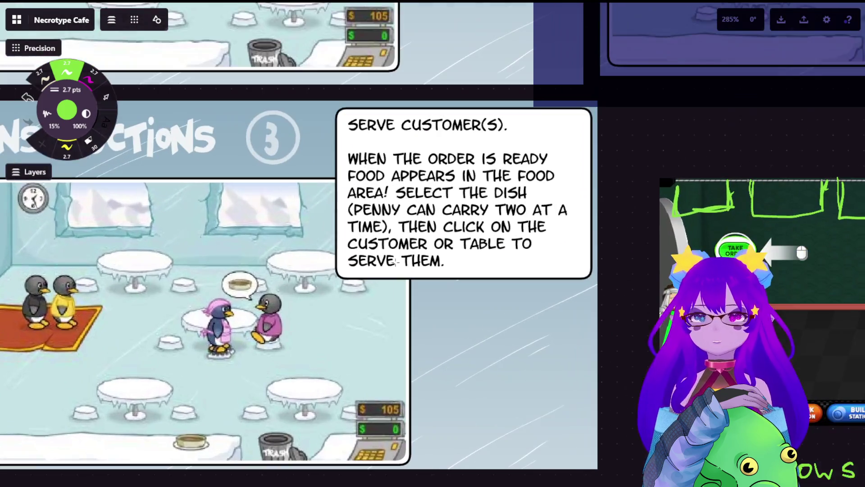
{"action": "scroll", "coordinate": [402, 289], "scroll_direction": "up", "scroll_amount": 1}
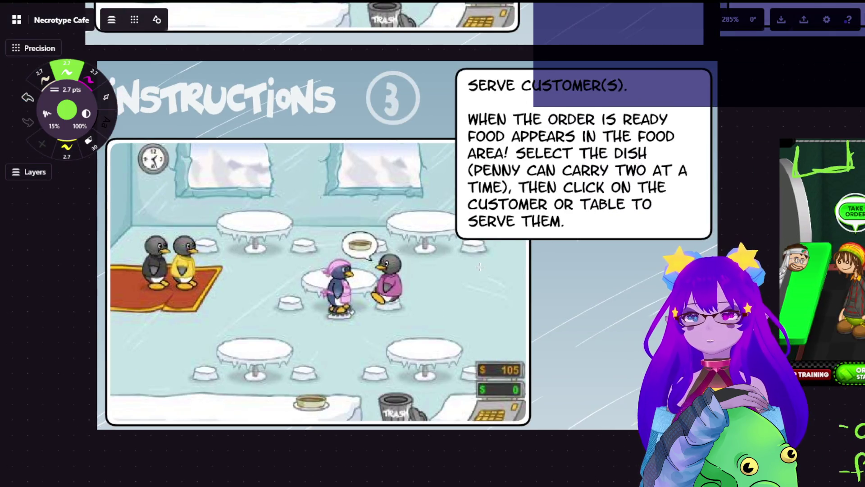
{"action": "scroll", "coordinate": [436, 293], "scroll_direction": "down", "scroll_amount": 1}
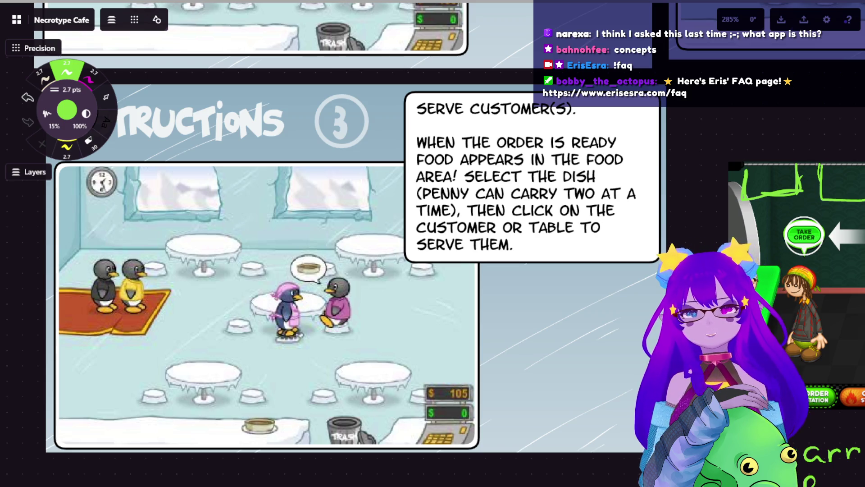
{"action": "scroll", "coordinate": [432, 243], "scroll_direction": "down", "scroll_amount": 2}
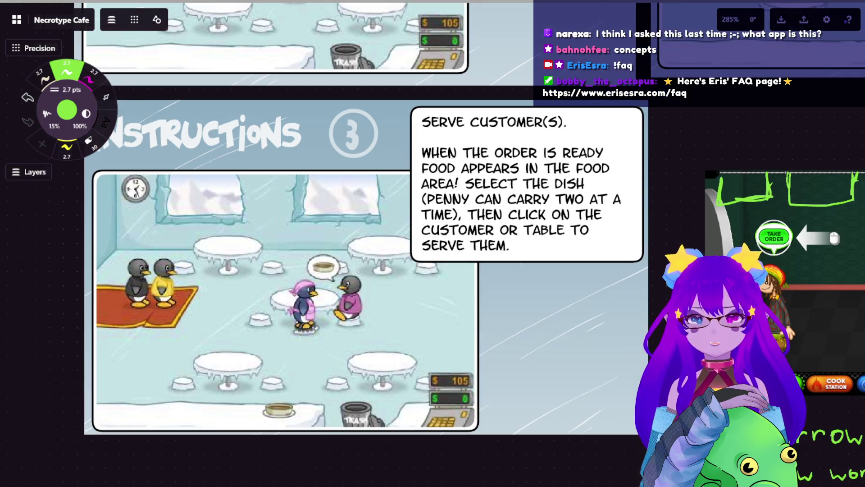
{"action": "scroll", "coordinate": [433, 243], "scroll_direction": "down", "scroll_amount": 3}
{"action": "scroll", "coordinate": [433, 243], "scroll_direction": "down", "scroll_amount": 2}
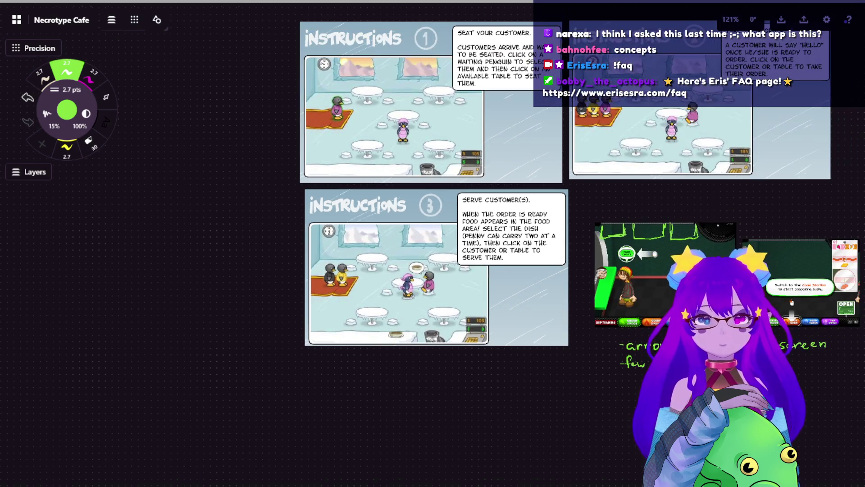
{"action": "scroll", "coordinate": [368, 358], "scroll_direction": "right", "scroll_amount": 5}
{"action": "scroll", "coordinate": [368, 359], "scroll_direction": "up", "scroll_amount": 2}
{"action": "scroll", "coordinate": [372, 361], "scroll_direction": "up", "scroll_amount": 2}
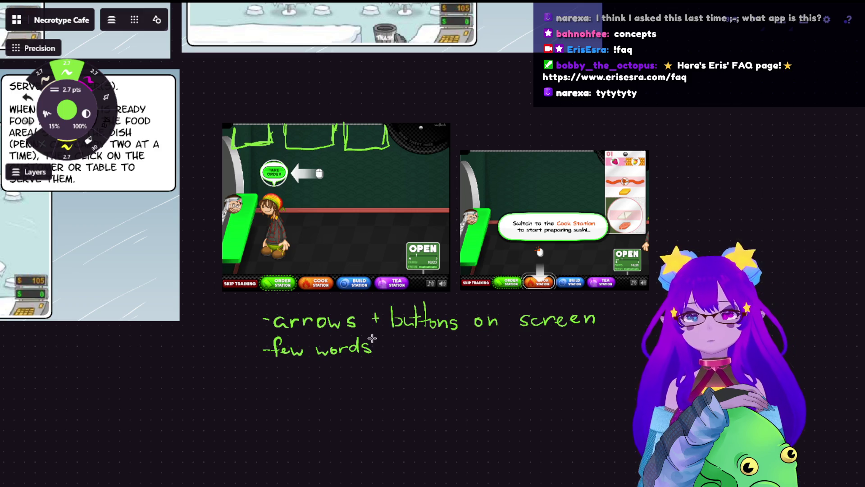
Draw a green rectangle below the notes with a smaller rectangle inside, undoing a stray stroke.
{"action": "left_click_drag", "start_coordinate": [269, 392], "coordinate": [405, 443]}
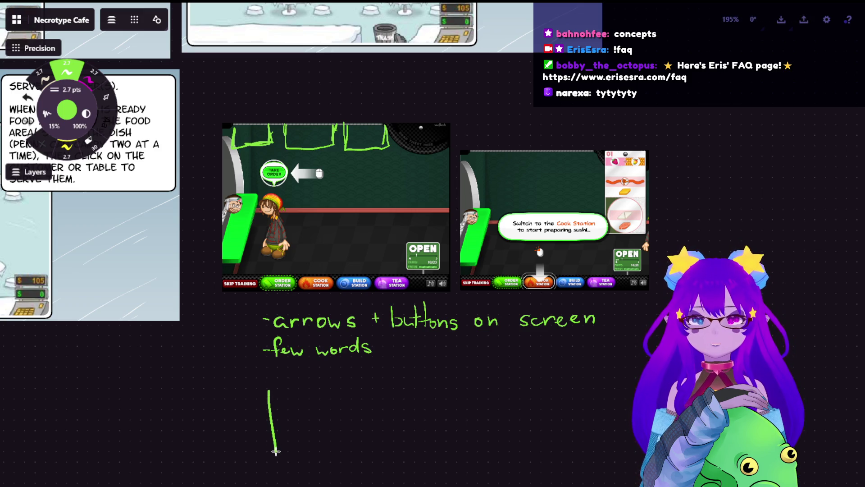
{"action": "left_click_drag", "start_coordinate": [266, 391], "coordinate": [403, 439]}
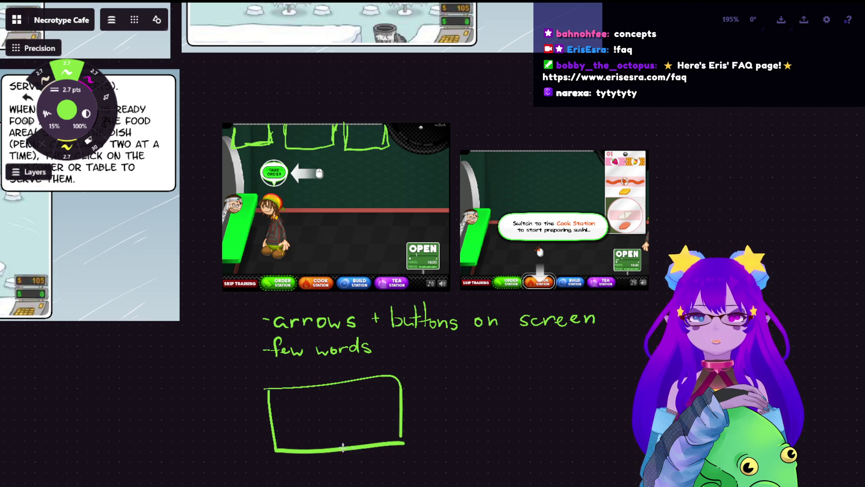
{"action": "left_click_drag", "start_coordinate": [306, 421], "coordinate": [372, 441]}
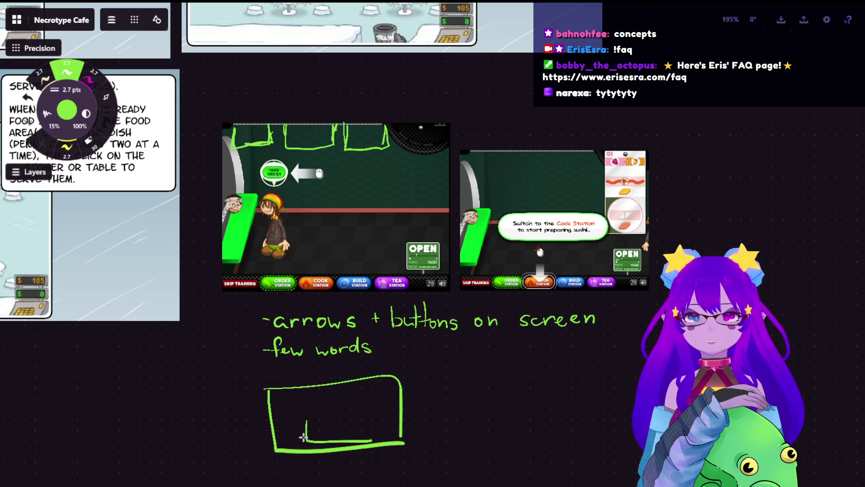
{"action": "key", "text": "ctrl+z"}
{"action": "left_click_drag", "start_coordinate": [301, 420], "coordinate": [299, 420]}
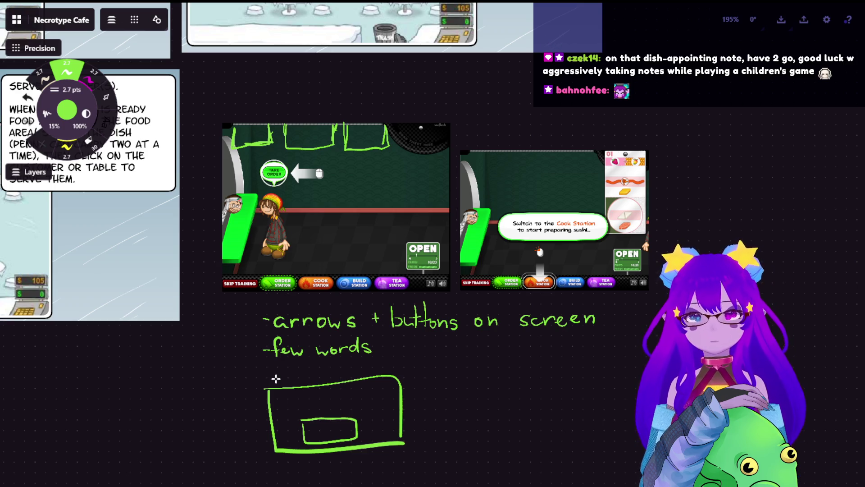
{"action": "scroll", "coordinate": [290, 204], "scroll_direction": "up", "scroll_amount": 2}
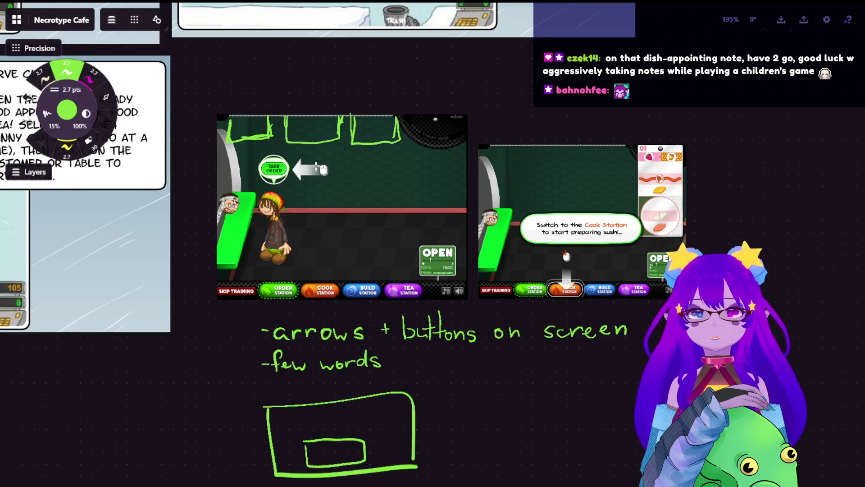
{"action": "scroll", "coordinate": [318, 191], "scroll_direction": "up", "scroll_amount": 3}
{"action": "scroll", "coordinate": [375, 186], "scroll_direction": "up", "scroll_amount": 1}
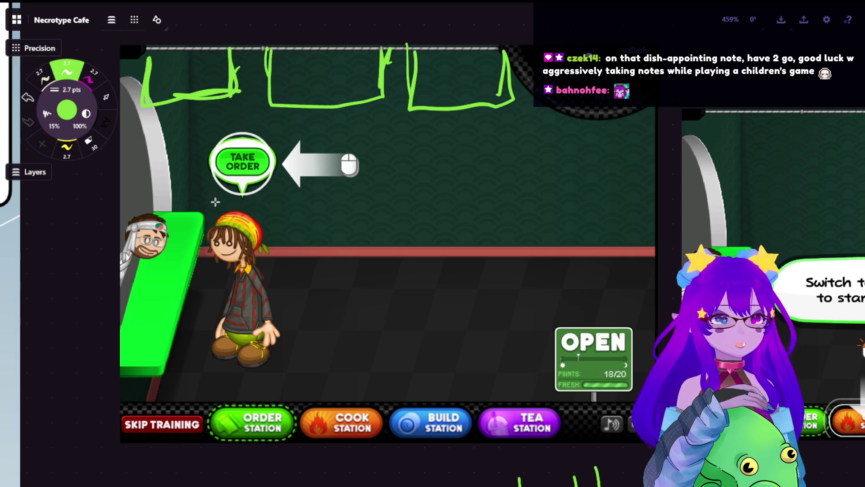
{"action": "scroll", "coordinate": [205, 246], "scroll_direction": "down", "scroll_amount": 2}
{"action": "scroll", "coordinate": [205, 244], "scroll_direction": "left", "scroll_amount": 10}
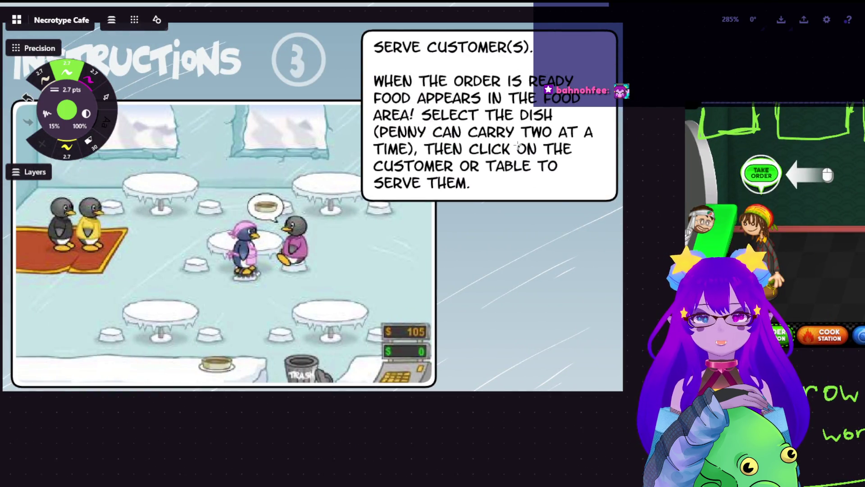
{"action": "scroll", "coordinate": [306, 166], "scroll_direction": "right", "scroll_amount": 4}
{"action": "scroll", "coordinate": [306, 165], "scroll_direction": "right", "scroll_amount": 1}
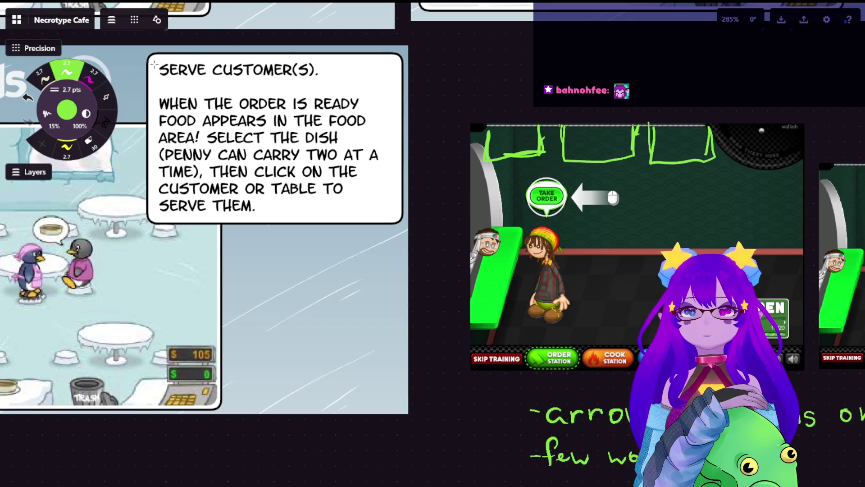
Try magenta and yellow marks on the serve-customer text and undo both.
{"action": "left_click", "coordinate": [93, 79]}
{"action": "left_click_drag", "start_coordinate": [145, 103], "coordinate": [166, 139]}
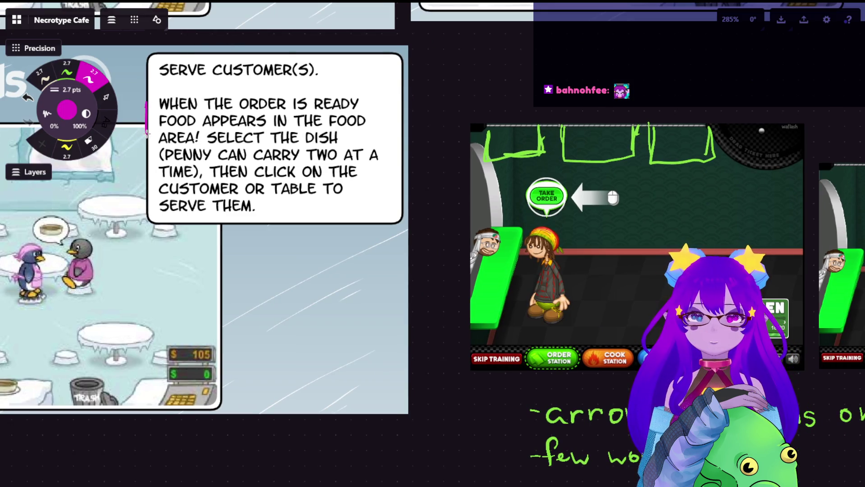
{"action": "key", "text": "ctrl+z"}
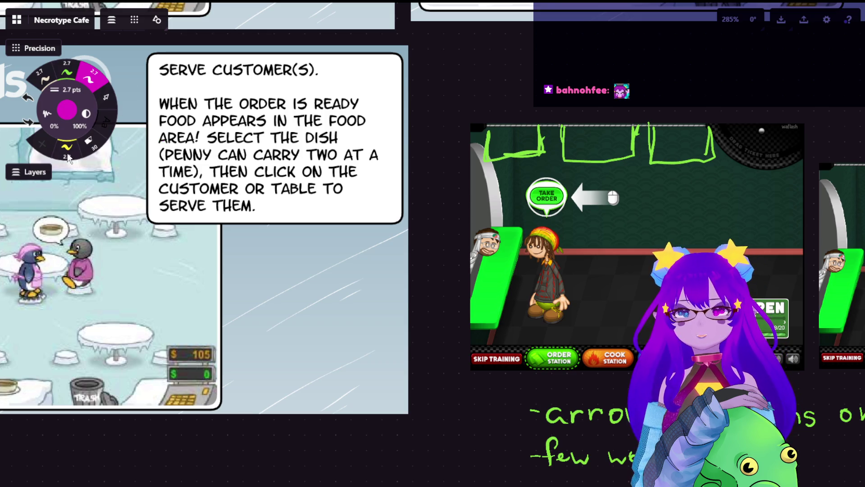
{"action": "left_click", "coordinate": [67, 145]}
{"action": "mouse_move", "coordinate": [150, 100]}
{"action": "left_mouse_down"}
{"action": "mouse_move", "coordinate": [150, 142]}
{"action": "mouse_move", "coordinate": [366, 127]}
{"action": "left_mouse_up"}
{"action": "key", "text": "ctrl+z"}
Switch to the green pen, circle the TAKE ORDER prompt, then undo the circle.
{"action": "left_click", "coordinate": [67, 70]}
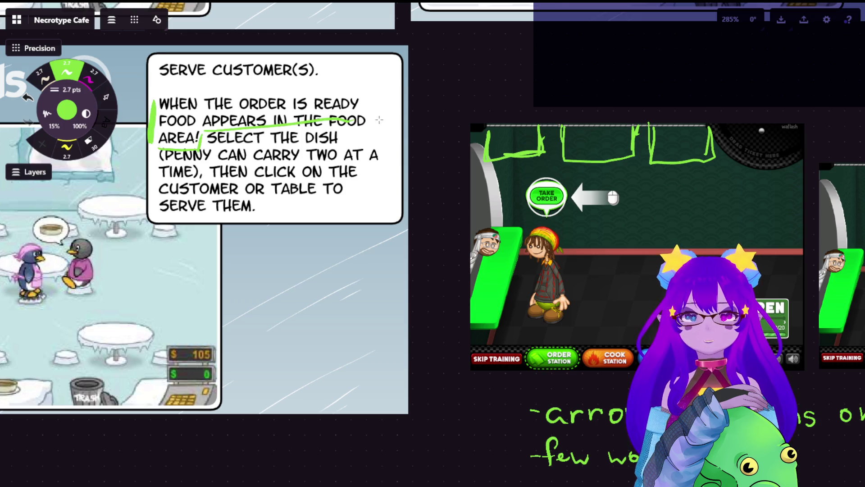
{"action": "left_click_drag", "start_coordinate": [628, 181], "coordinate": [633, 220]}
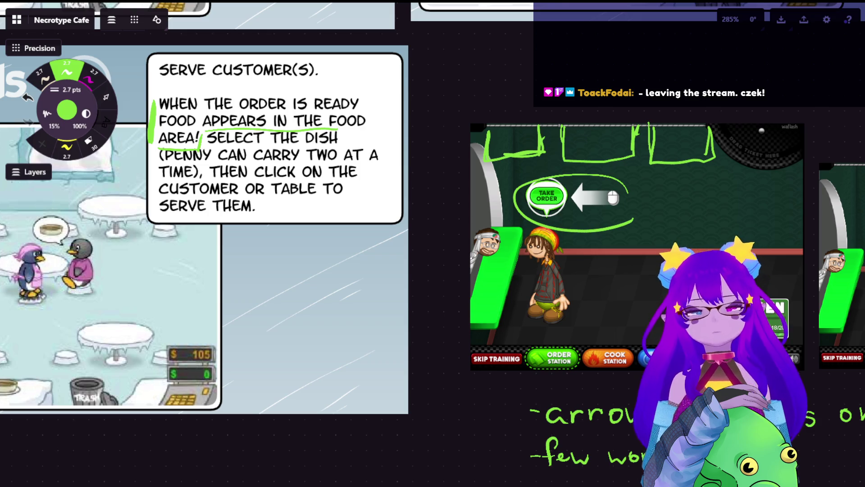
{"action": "key", "text": "ctrl+z"}
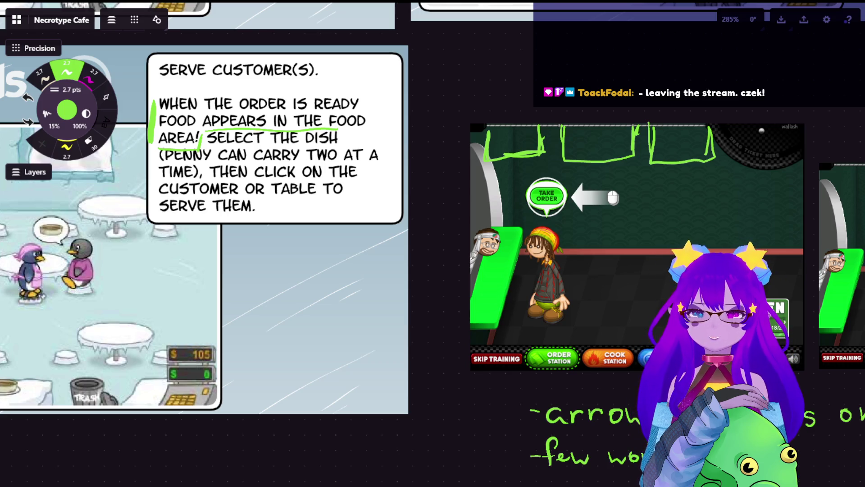
{"action": "scroll", "coordinate": [433, 203], "scroll_direction": "down", "scroll_amount": 2}
{"action": "scroll", "coordinate": [432, 202], "scroll_direction": "down", "scroll_amount": 5}
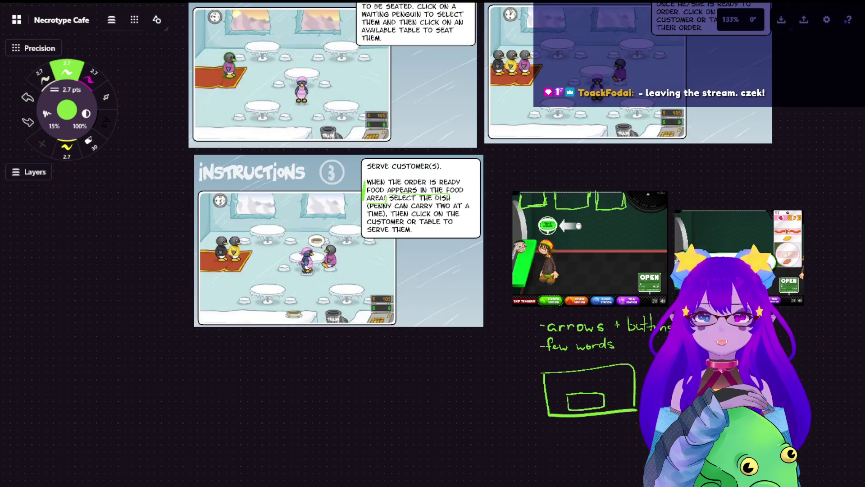
{"action": "scroll", "coordinate": [433, 203], "scroll_direction": "up", "scroll_amount": 1}
{"action": "left_click_drag", "start_coordinate": [669, 339], "coordinate": [473, 240]}
{"action": "scroll", "coordinate": [474, 237], "scroll_direction": "up", "scroll_amount": 2}
{"action": "scroll", "coordinate": [473, 236], "scroll_direction": "up", "scroll_amount": 3}
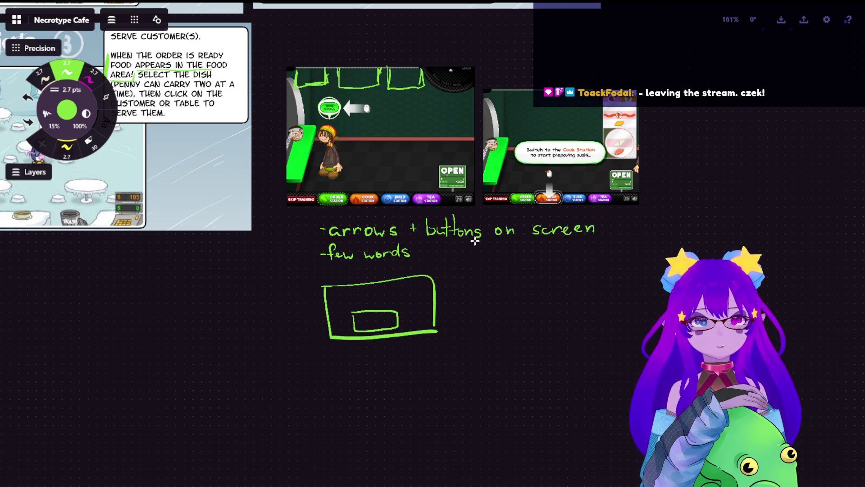
{"action": "scroll", "coordinate": [520, 229], "scroll_direction": "down", "scroll_amount": 5}
{"action": "scroll", "coordinate": [422, 154], "scroll_direction": "up", "scroll_amount": 5}
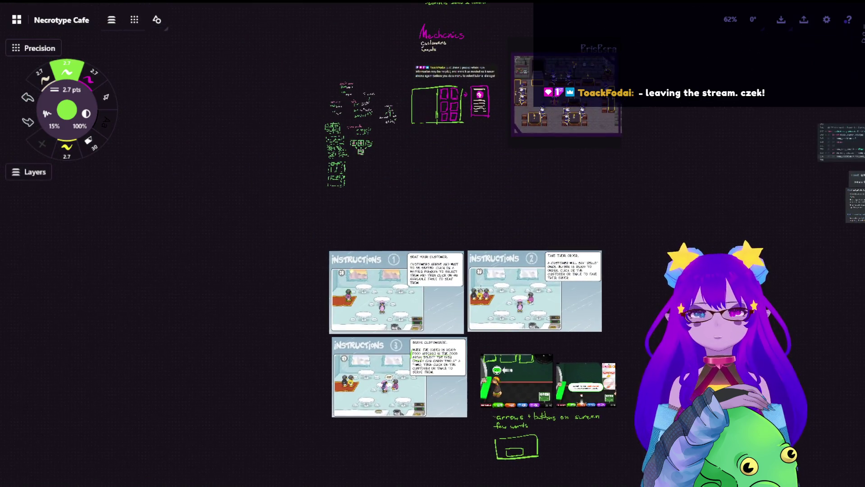
{"action": "scroll", "coordinate": [409, 43], "scroll_direction": "up", "scroll_amount": 2}
{"action": "scroll", "coordinate": [409, 43], "scroll_direction": "up", "scroll_amount": 2}
{"action": "scroll", "coordinate": [469, 170], "scroll_direction": "up", "scroll_amount": 3}
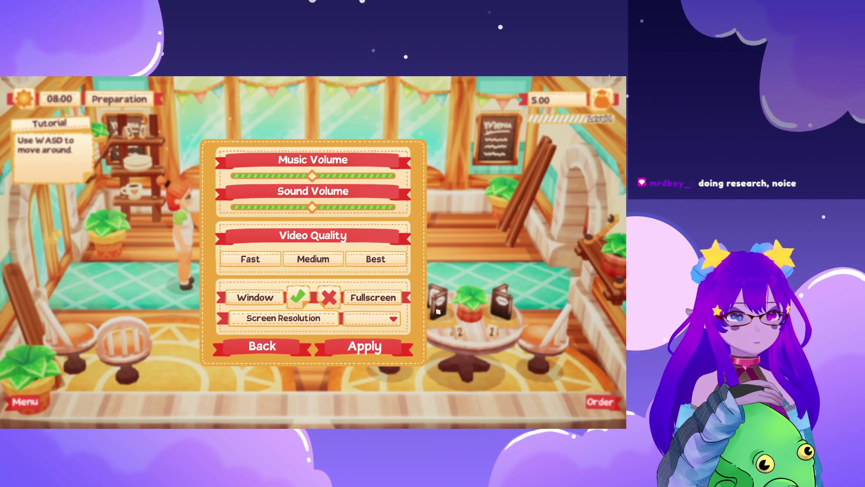
Close Miss Bonbon's settings and resume the game from the pause menu.
{"action": "key", "text": "Escape"}
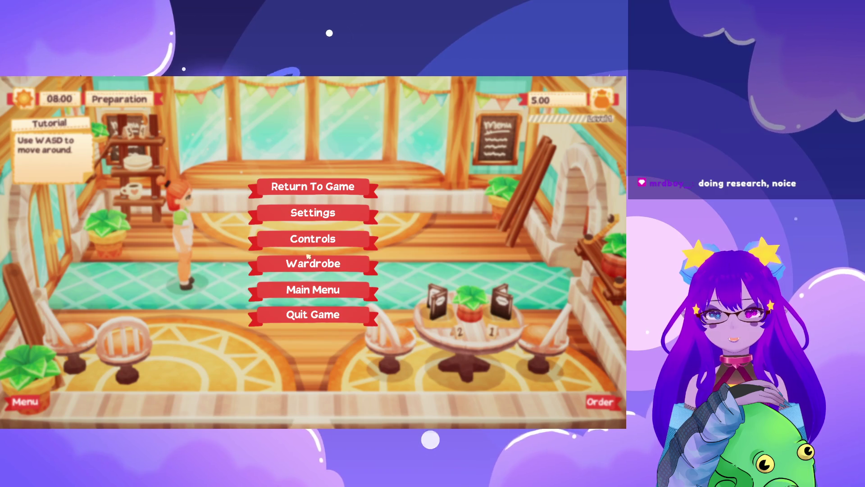
{"action": "key", "text": "Escape"}
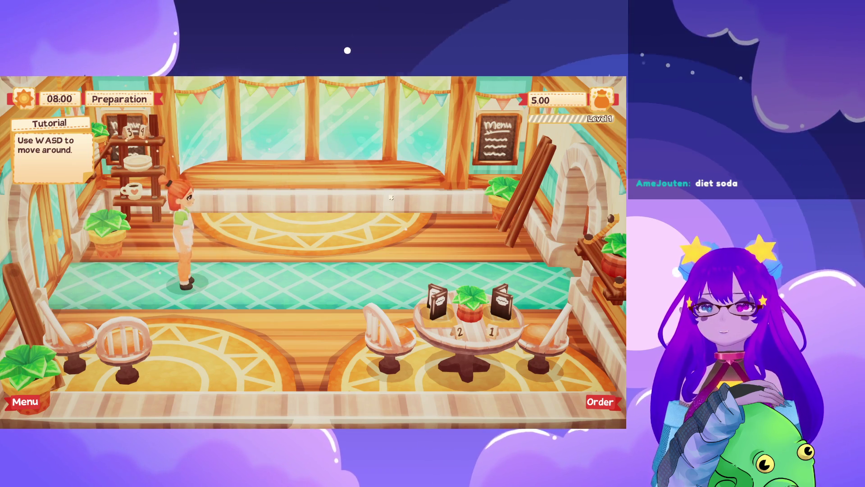
Walk the chef right across the café with D.
{"action": "key", "text": "d"}
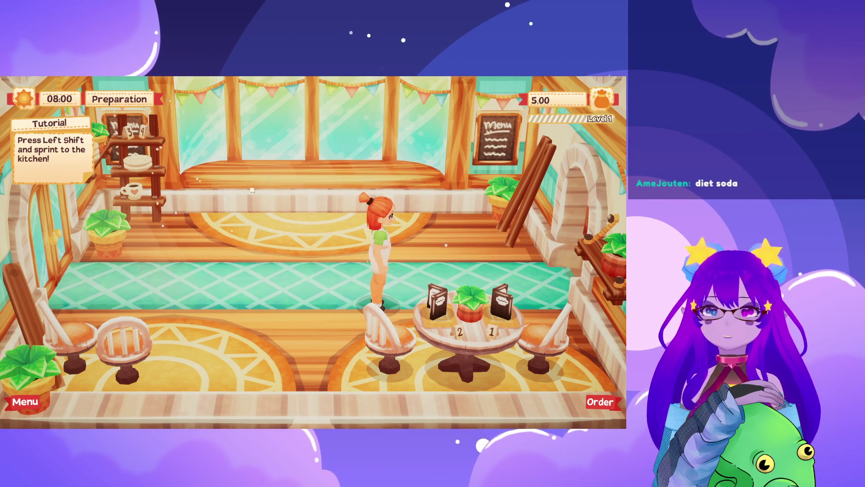
Walk left and back, then sprint right through the archway into the kitchen beside the ghost.
{"action": "key", "text": "a"}
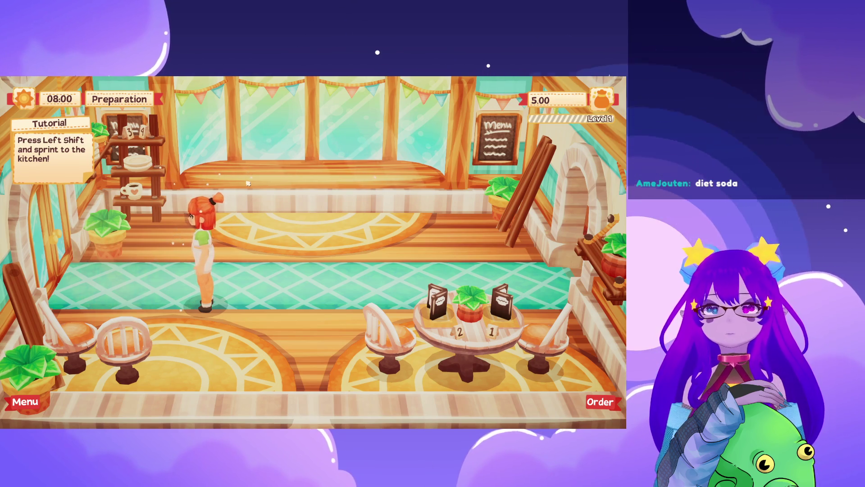
{"action": "key", "text": "a"}
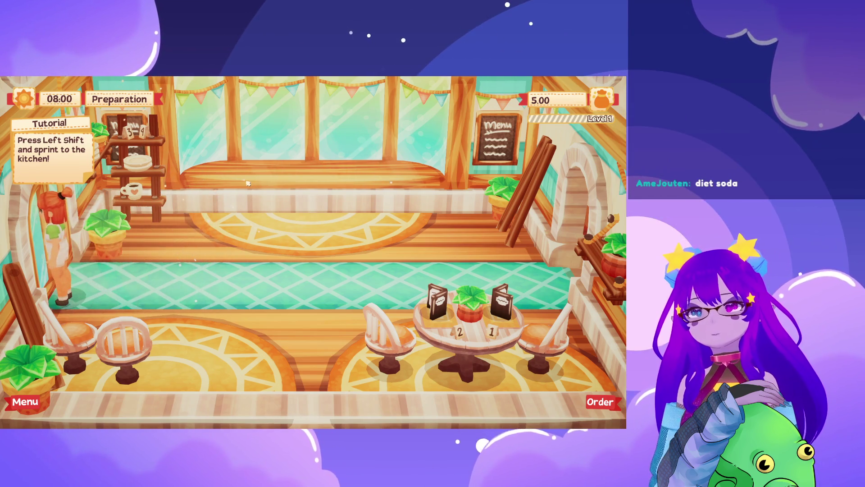
{"action": "key", "text": "d"}
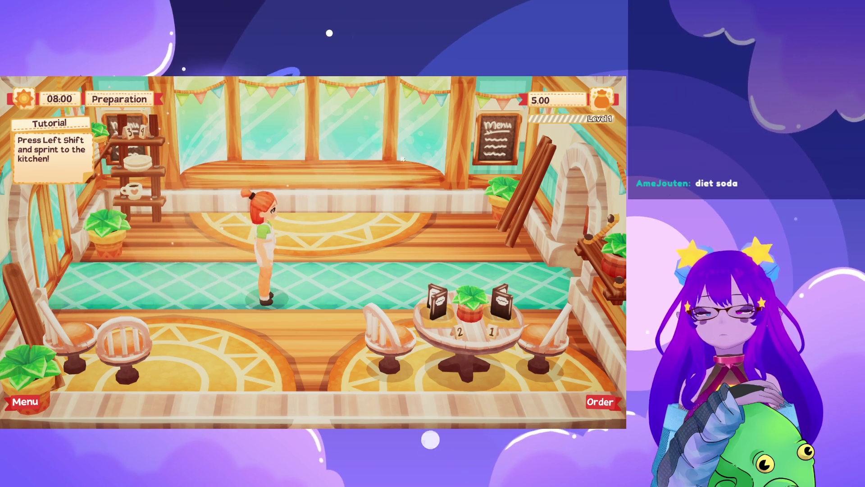
{"action": "key", "text": "d"}
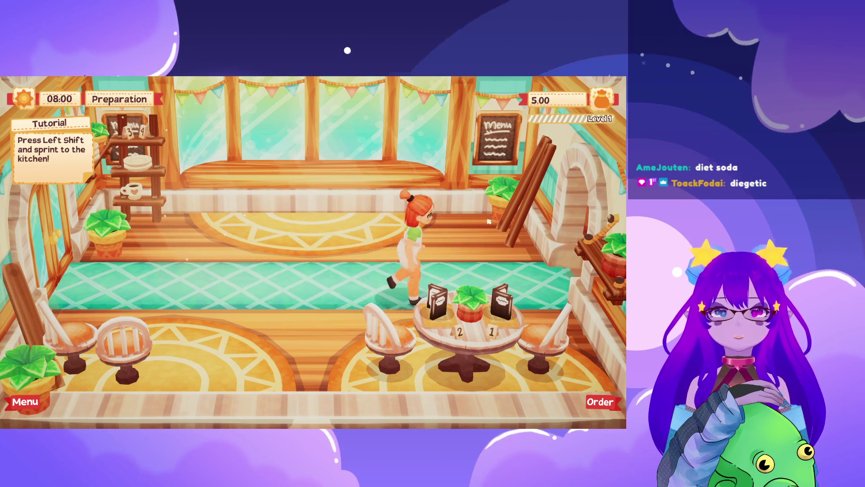
{"action": "key", "text": "d"}
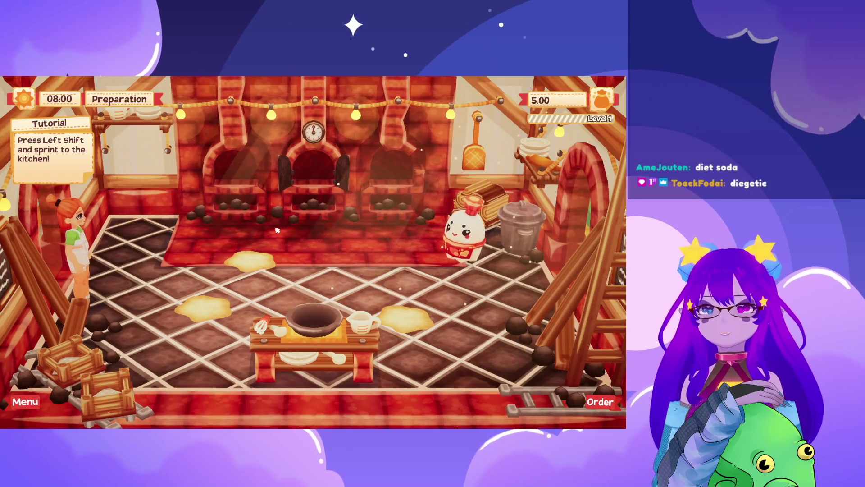
{"action": "key", "text": "d"}
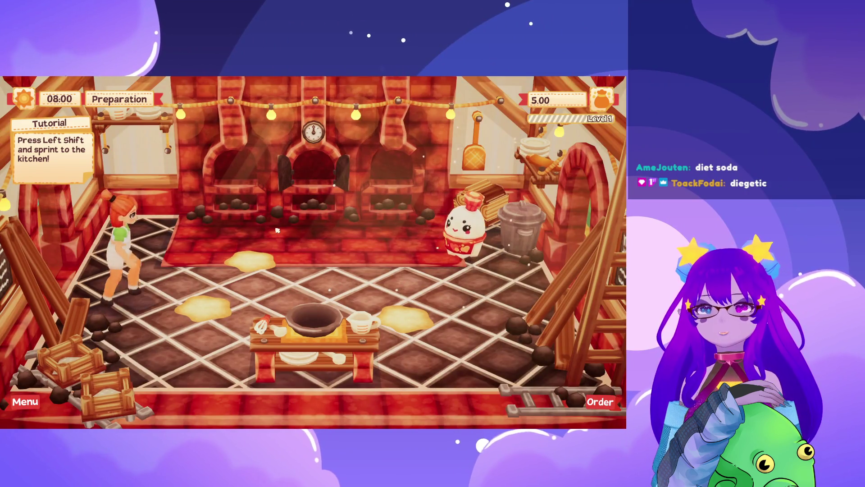
{"action": "key", "text": "d"}
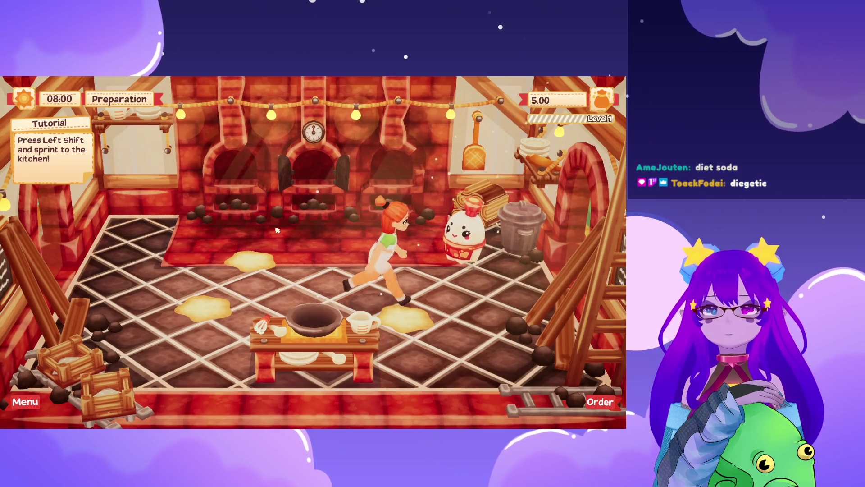
{"action": "key", "text": "d"}
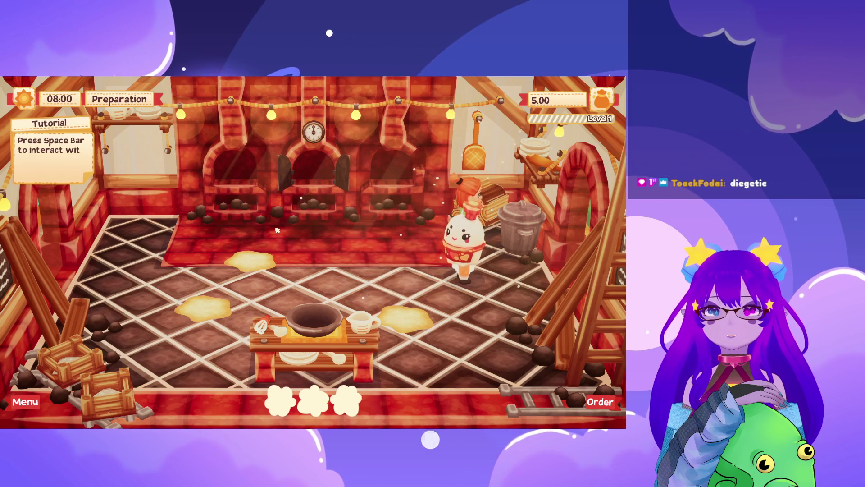
Talk to the ghost with Space and advance through its welcome dialogue until it closes.
{"action": "key", "text": "space"}
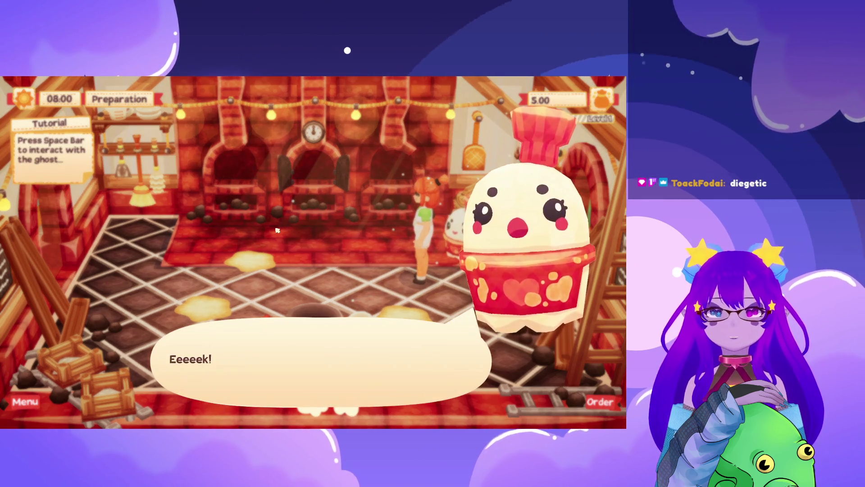
{"action": "key", "text": "space"}
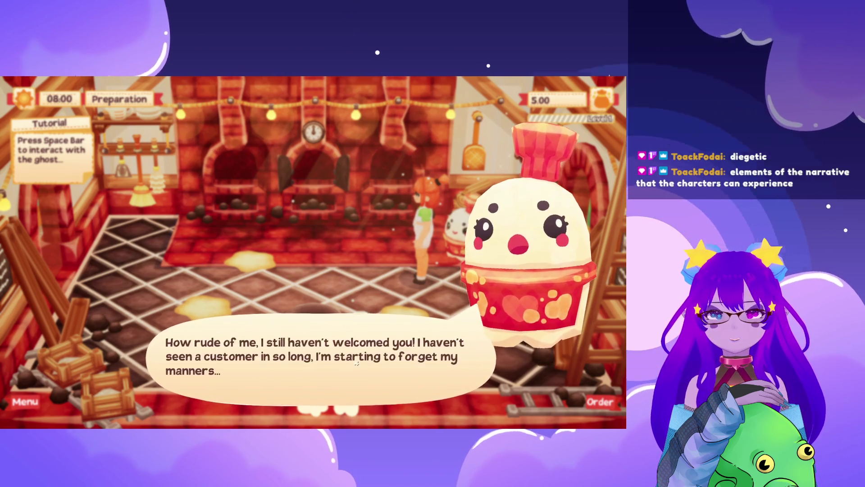
{"action": "key", "text": "space"}
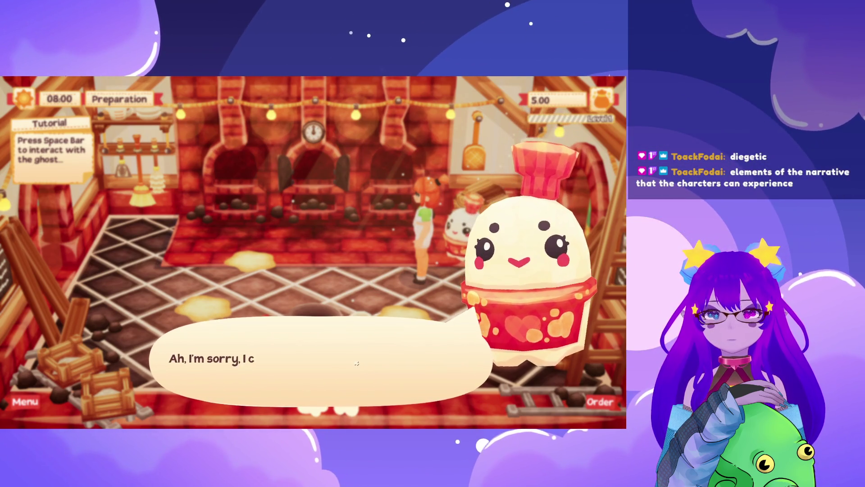
{"action": "key", "text": "space"}
{"action": "key", "text": "space"}
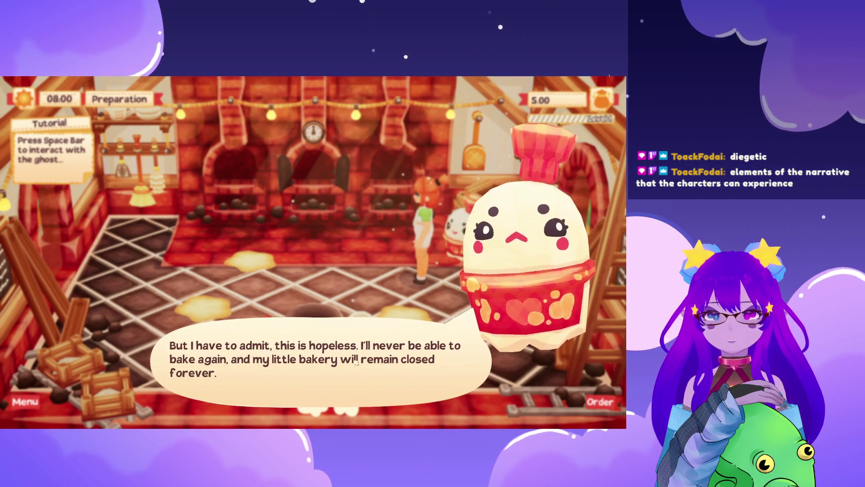
{"action": "key", "text": "space"}
{"action": "key", "text": "space"}
{"action": "key", "text": "space"}
{"action": "key", "text": "space"}
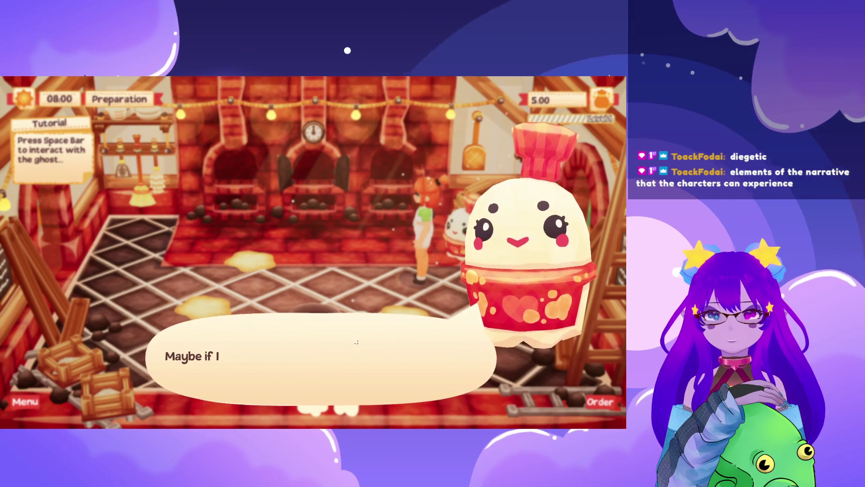
{"action": "key", "text": "space"}
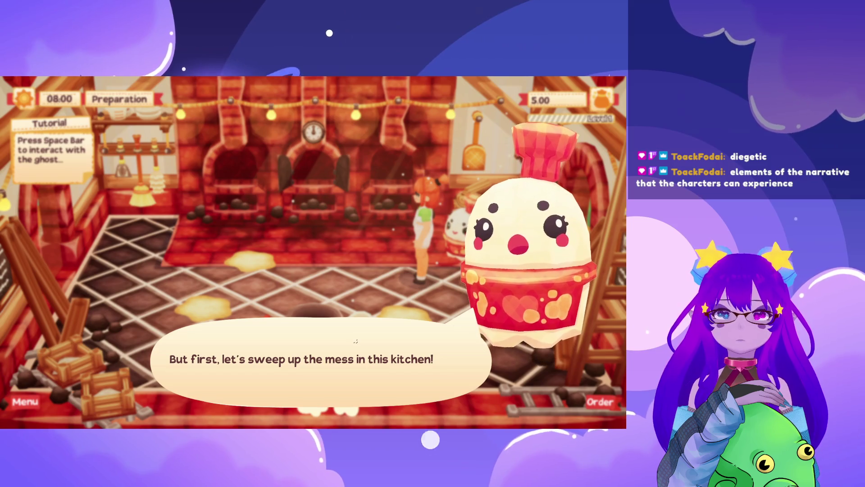
{"action": "key", "text": "space"}
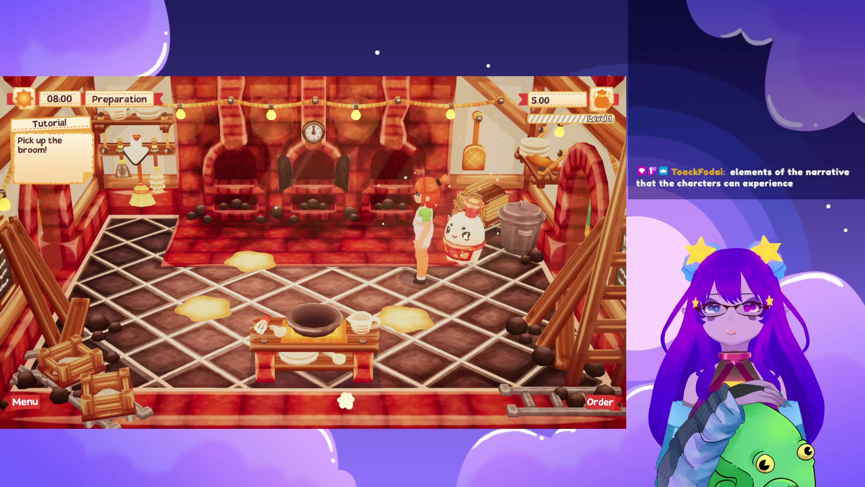
Grab the broom from the shelves corner and sweep both kitchen spills.
{"action": "key", "text": "a"}
{"action": "key", "text": "a"}
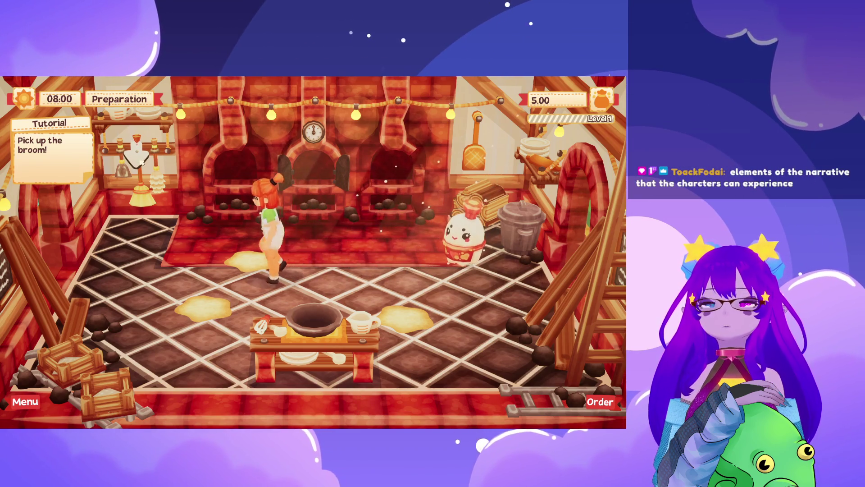
{"action": "key", "text": "w"}
{"action": "key", "text": "e"}
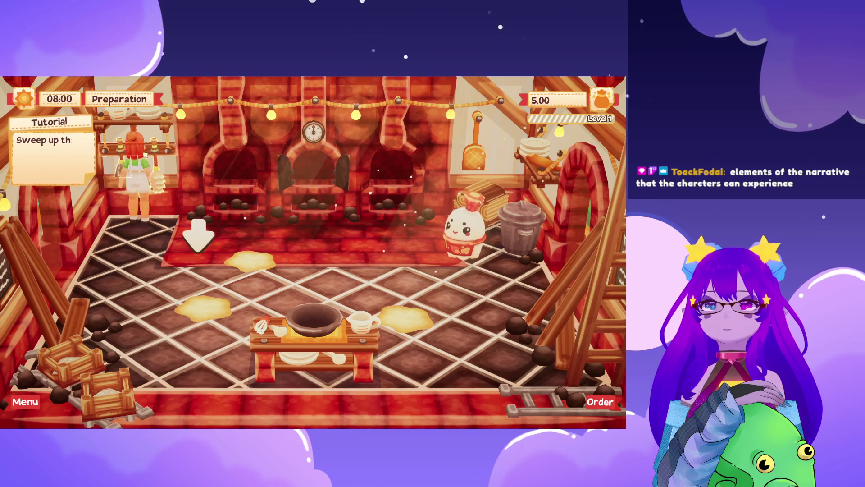
{"action": "key", "text": "s"}
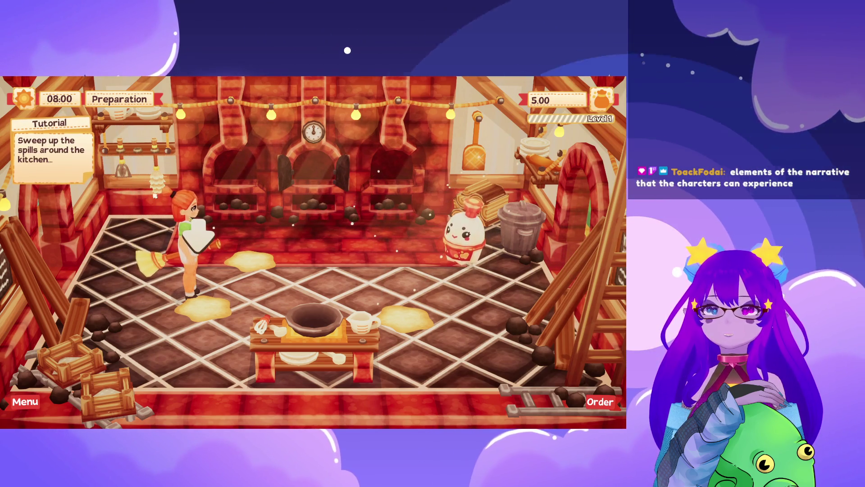
{"action": "key", "text": "e"}
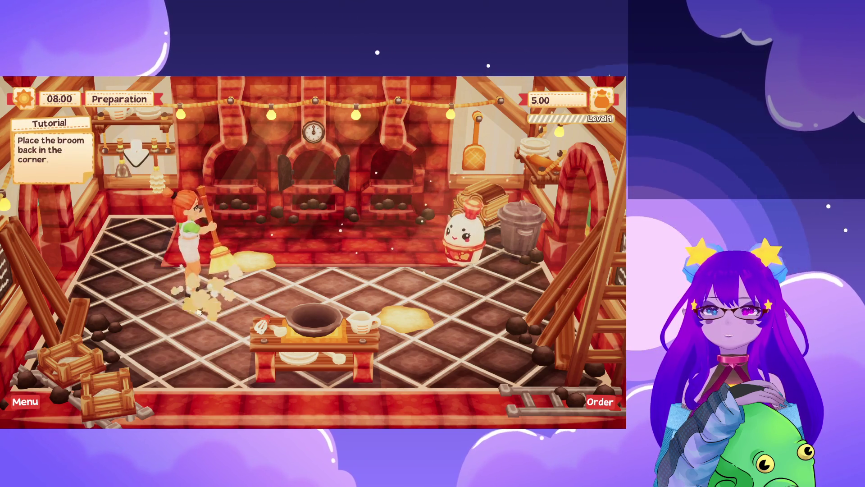
{"action": "key", "text": "w"}
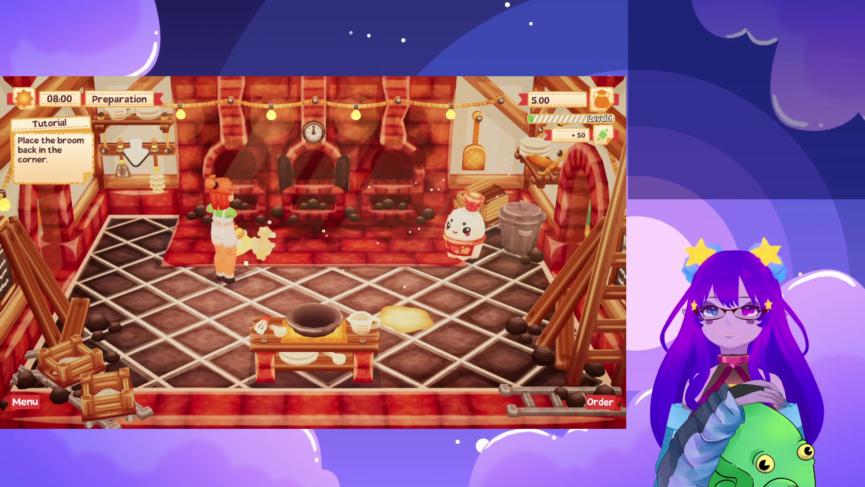
{"action": "key", "text": "d"}
{"action": "key", "text": "s"}
{"action": "key", "text": "e"}
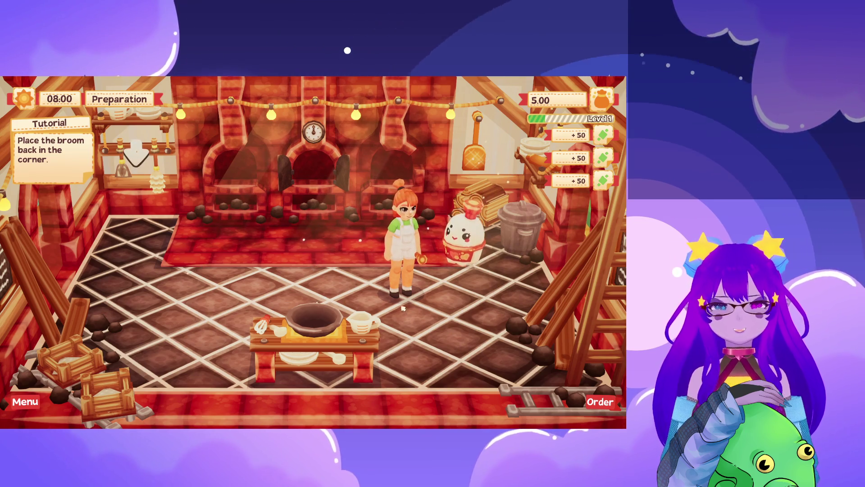
Return the broom to its corner and tell Miss Bonbon the kitchen is clean.
{"action": "key", "text": "w"}
{"action": "key", "text": "a"}
{"action": "key", "text": "a"}
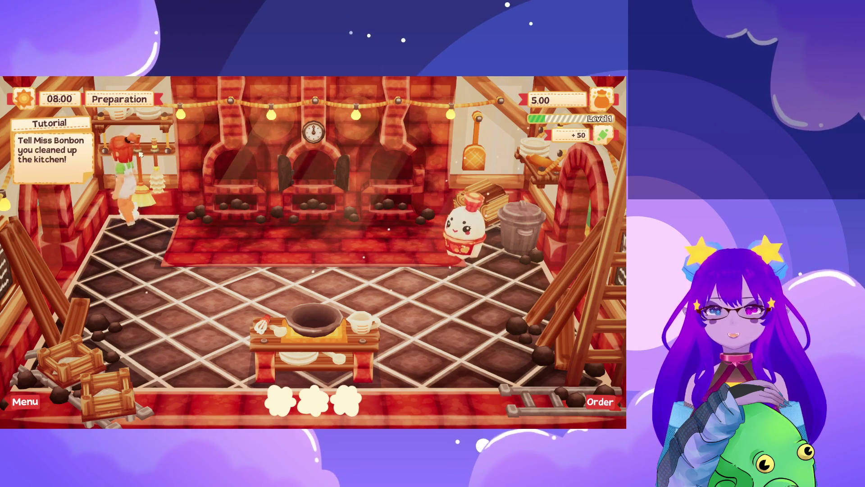
{"action": "key", "text": "d"}
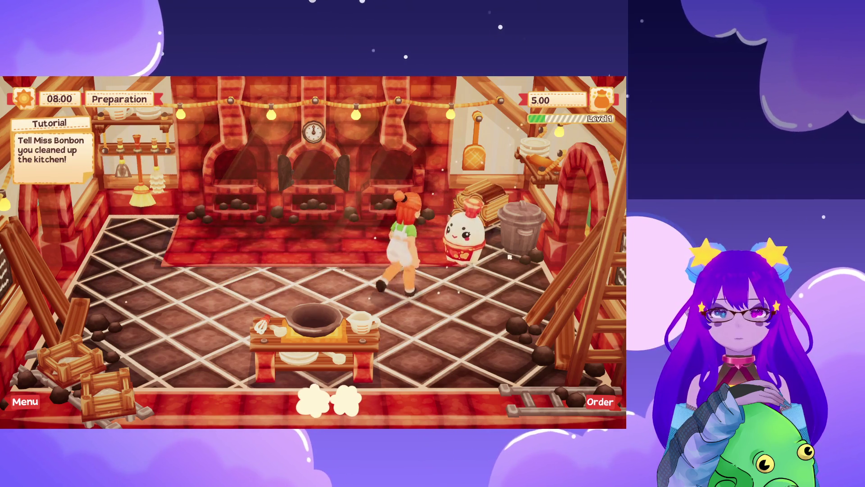
{"action": "key", "text": "e"}
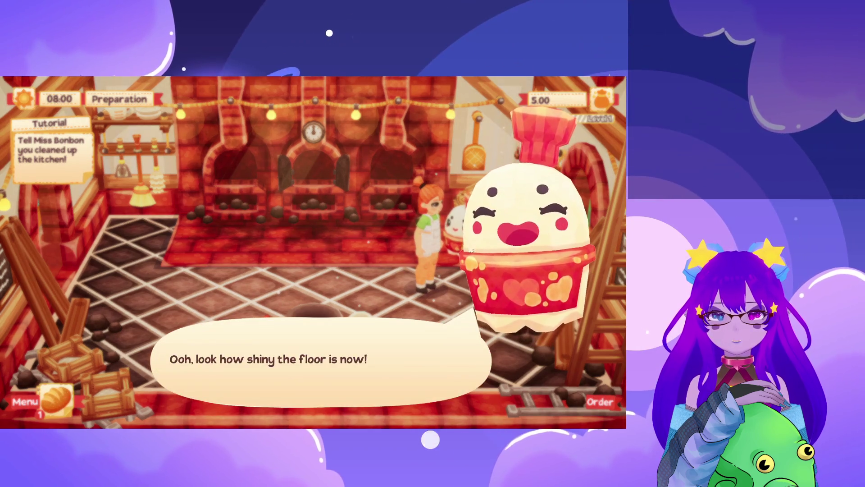
{"action": "key", "text": "e"}
{"action": "key", "text": "e"}
{"action": "key", "text": "e"}
{"action": "key", "text": "e"}
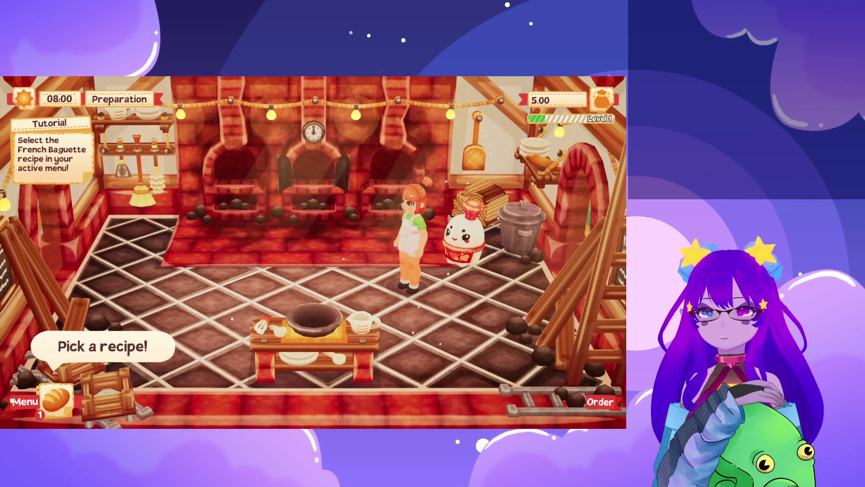
Select the French Baguette recipe, add flour to the bowl, mix and carry the dough to the centre oven.
{"action": "key", "text": "e"}
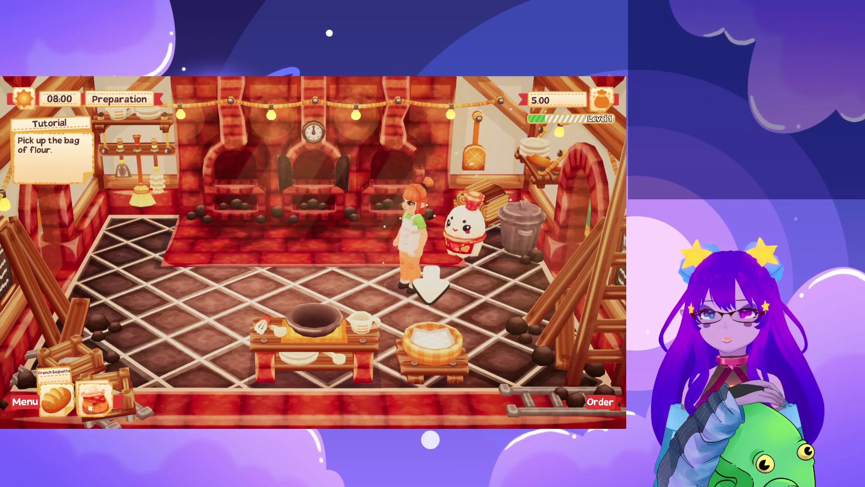
{"action": "key", "text": "s"}
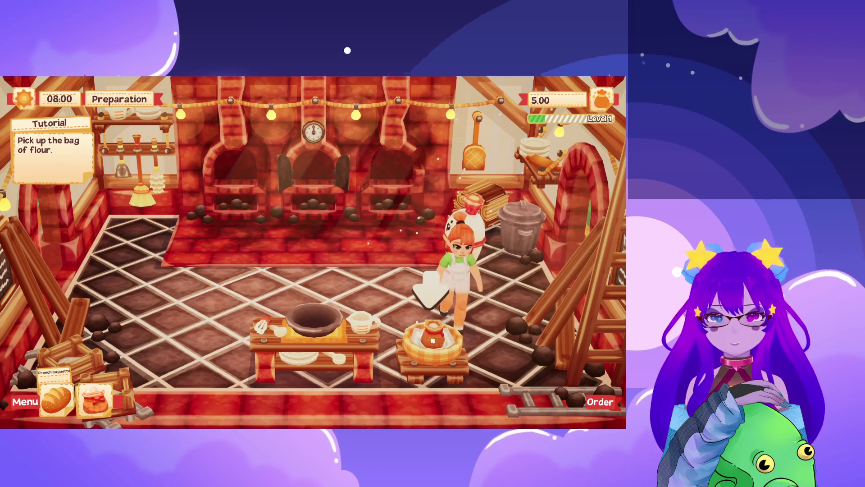
{"action": "key", "text": "e"}
{"action": "key", "text": "a"}
{"action": "key", "text": "e"}
{"action": "key", "text": "a"}
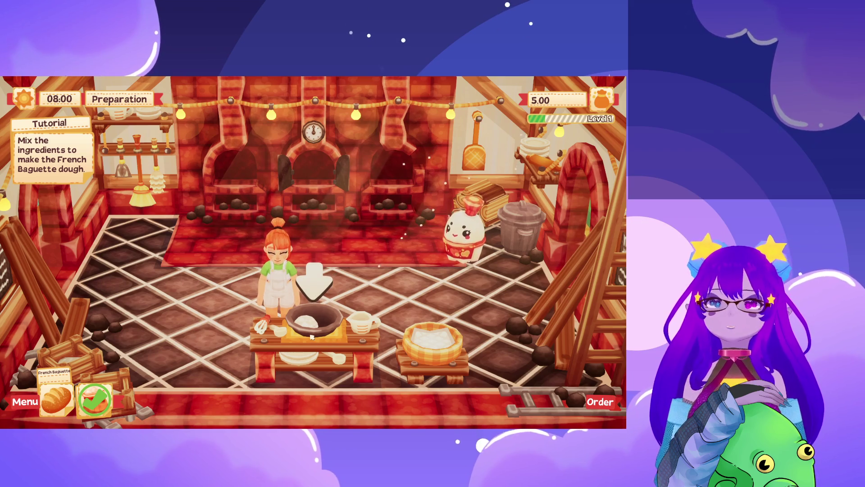
{"action": "key", "text": "e"}
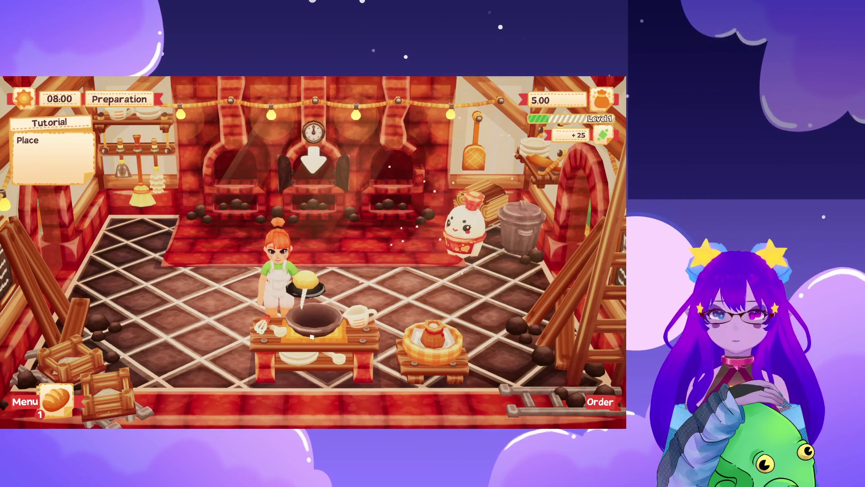
{"action": "key", "text": "w"}
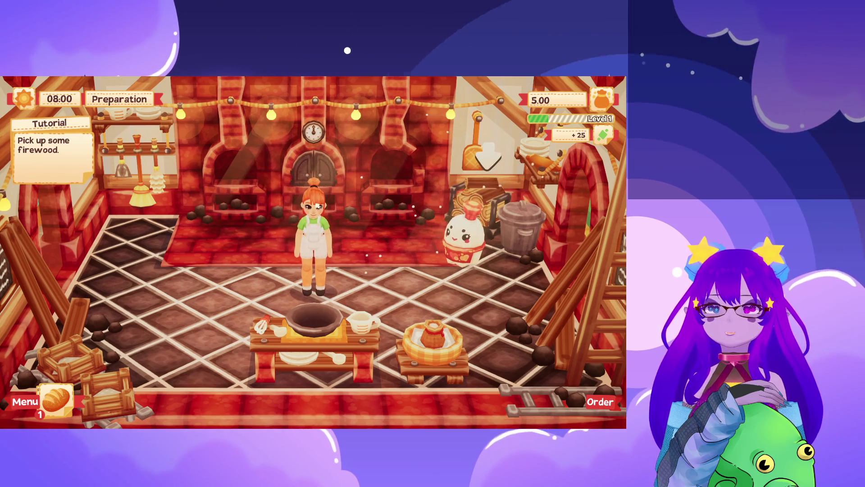
Fetch a log, light the centre oven, then collect the baked baguette and bring it to Miss Bonbon.
{"action": "key", "text": "d"}
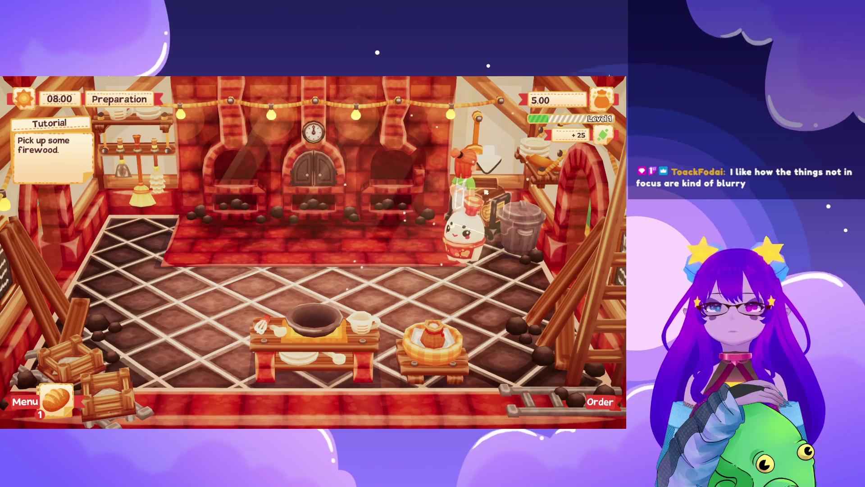
{"action": "key", "text": "e"}
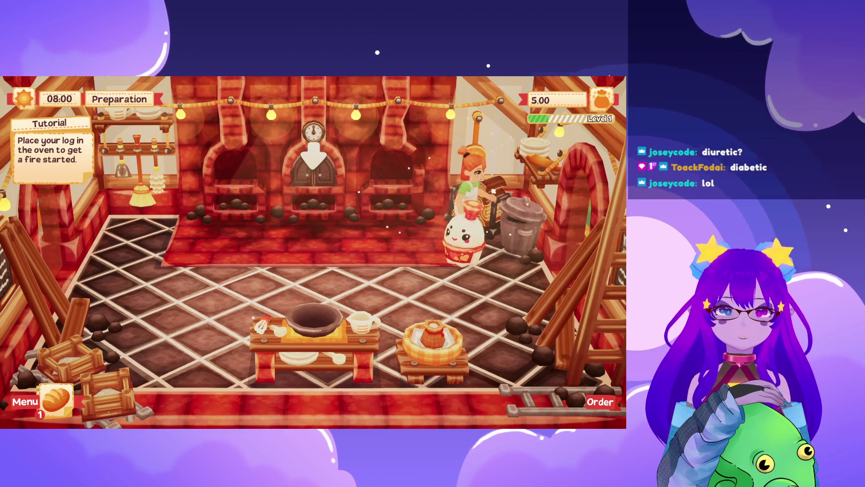
{"action": "key", "text": "Left"}
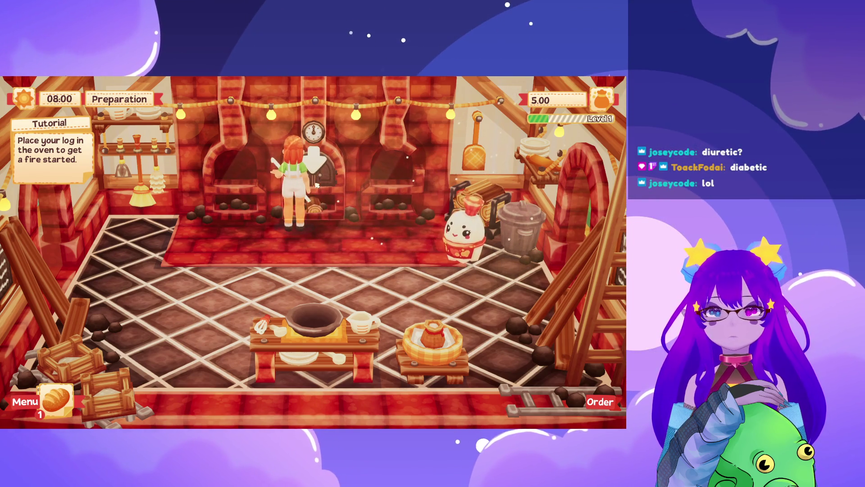
{"action": "key", "text": "e"}
{"action": "key", "text": "Down"}
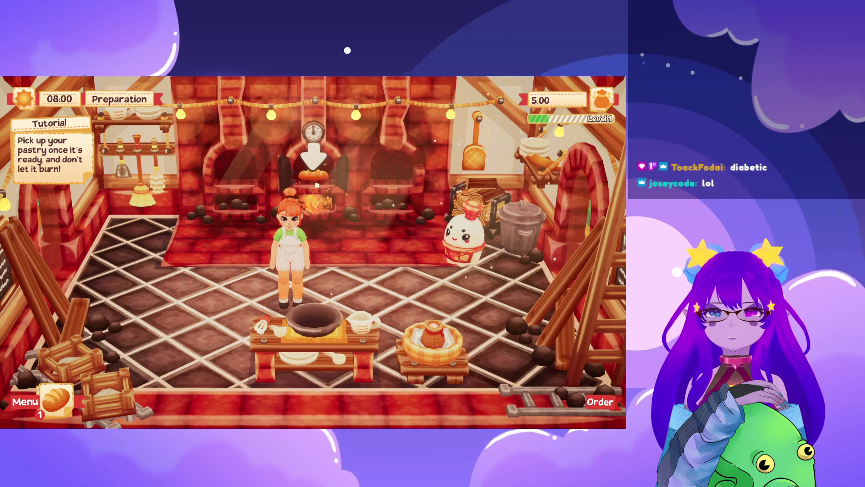
{"action": "key", "text": "Up"}
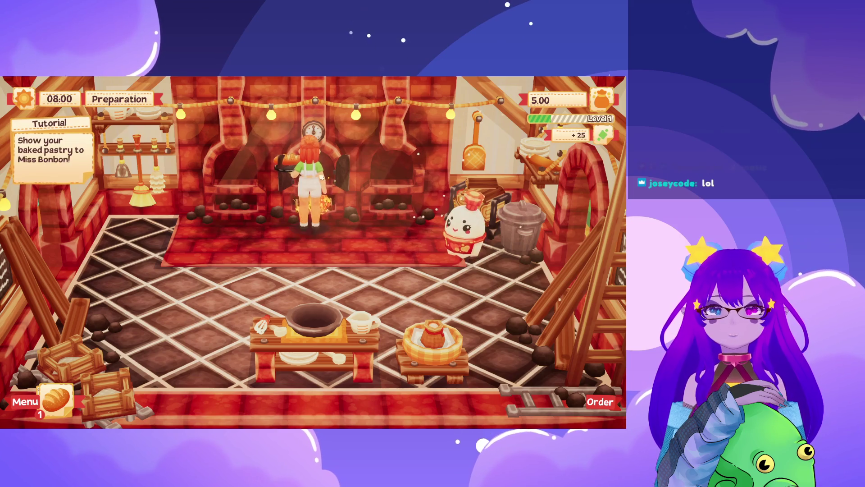
{"action": "key", "text": "Right"}
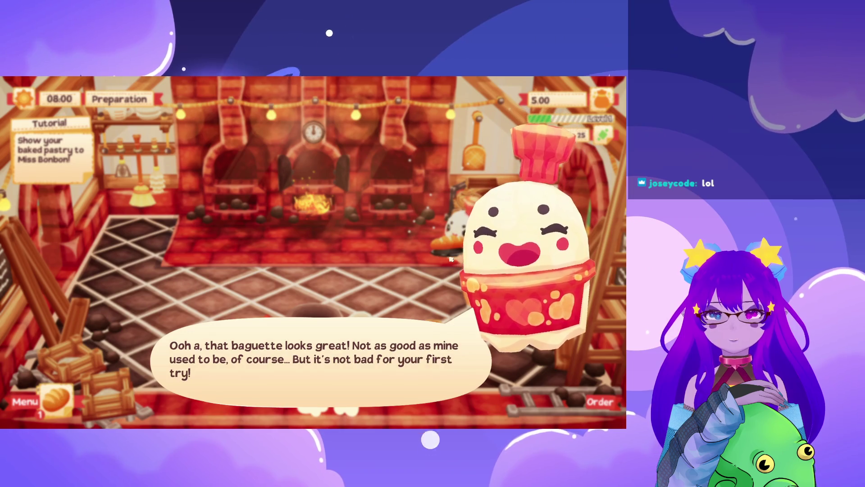
Finish Miss Bonbon's dialogue and carry the baguette into the dining room.
{"action": "key", "text": "space"}
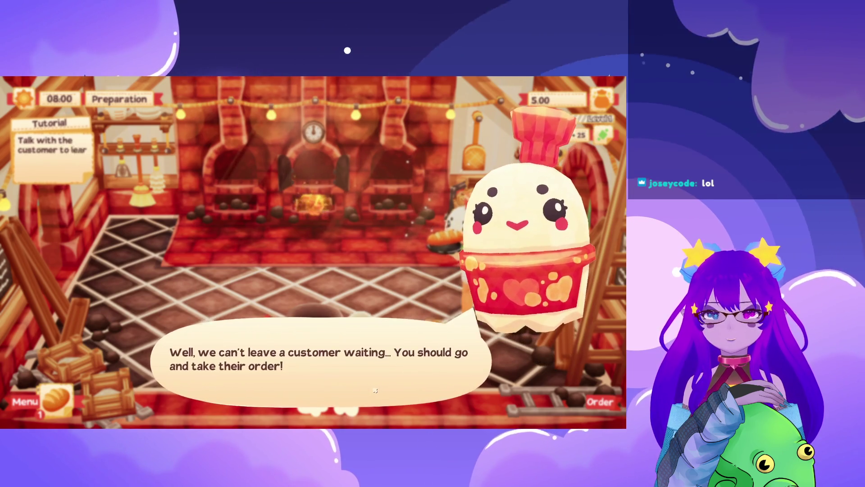
{"action": "key", "text": "space"}
{"action": "key", "text": "Left"}
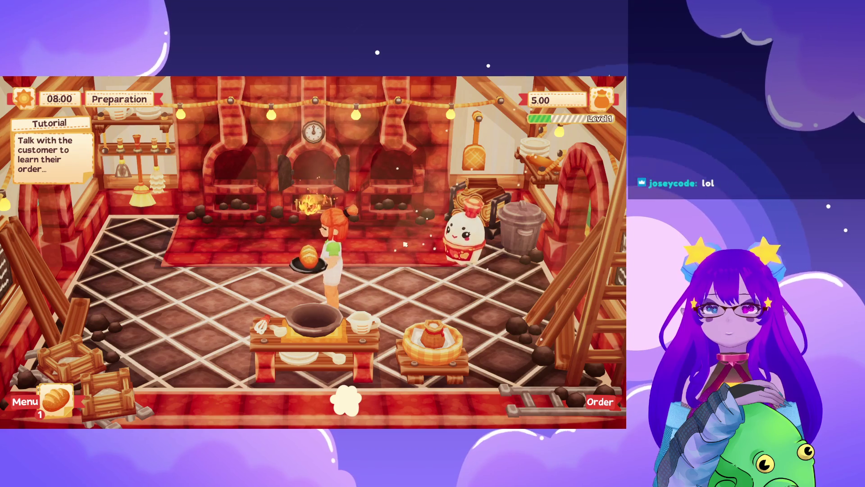
{"action": "key", "text": "Left"}
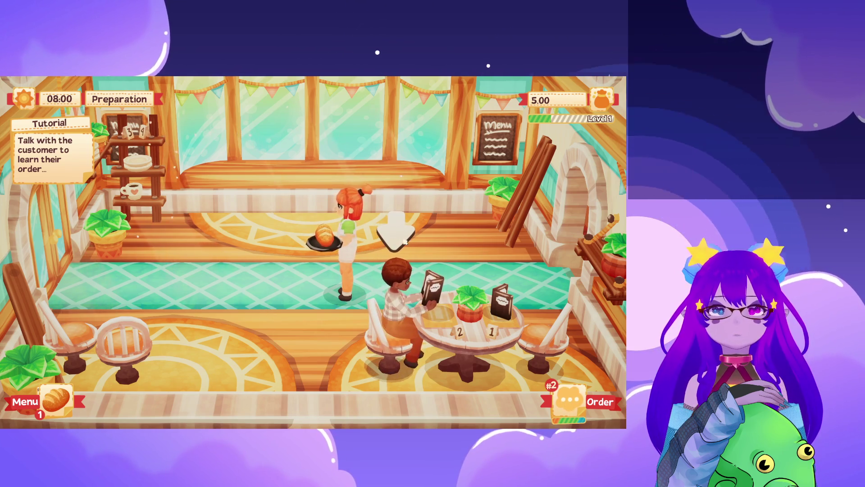
Serve the baguette to the seated customer and head back to the kitchen.
{"action": "key", "text": "Down"}
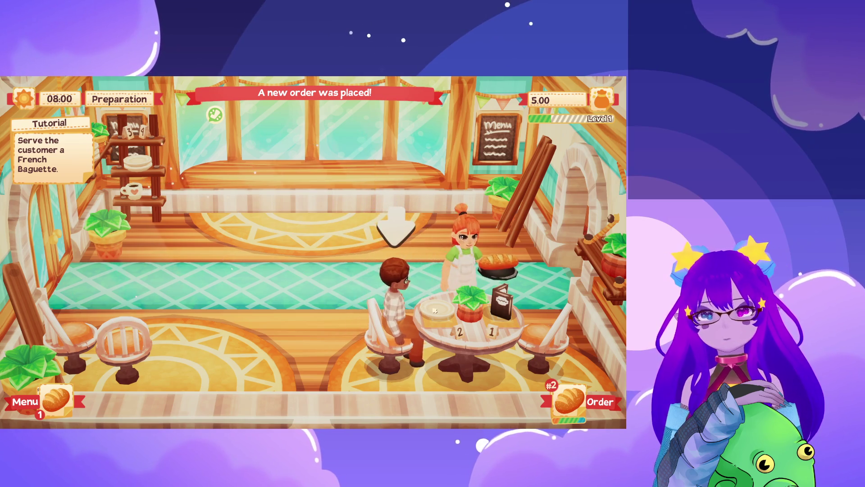
{"action": "key", "text": "e"}
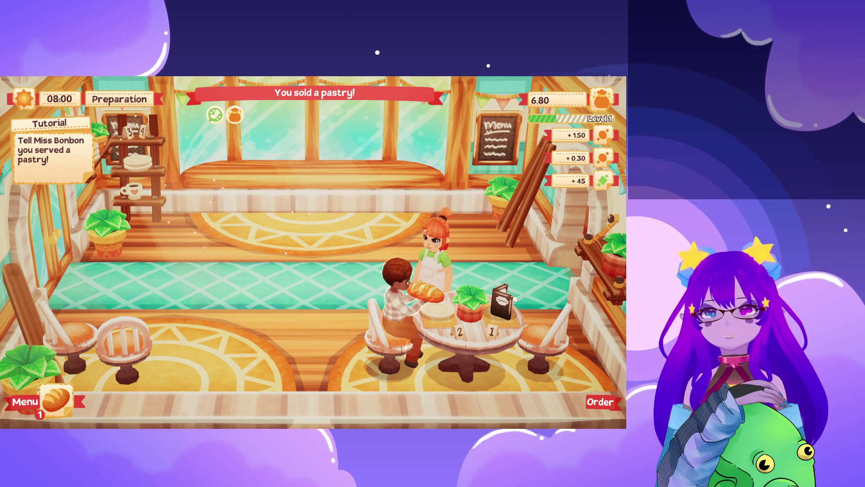
{"action": "key", "text": "d"}
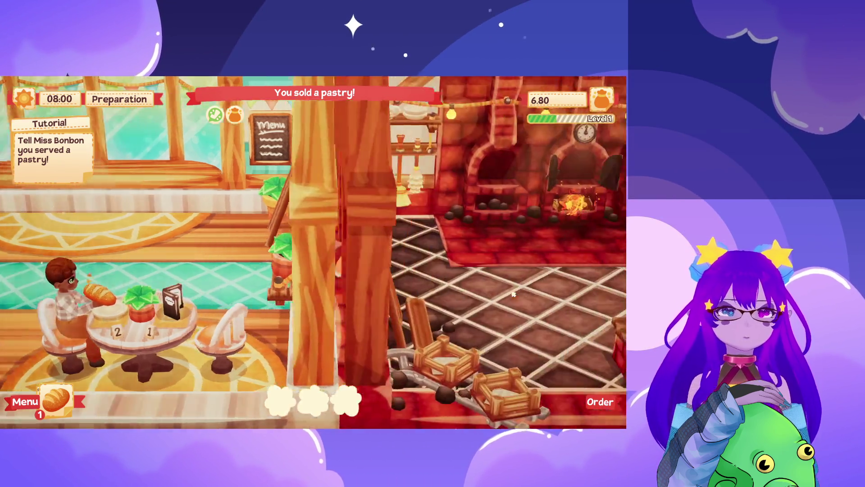
{"action": "key", "text": "d"}
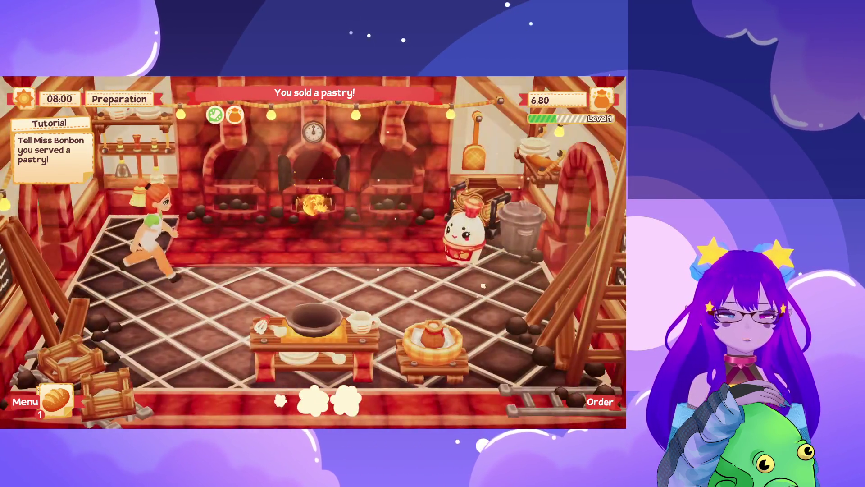
Talk to Miss Bonbon, then clear the finished customer's table in the dining room and return.
{"action": "key", "text": "space"}
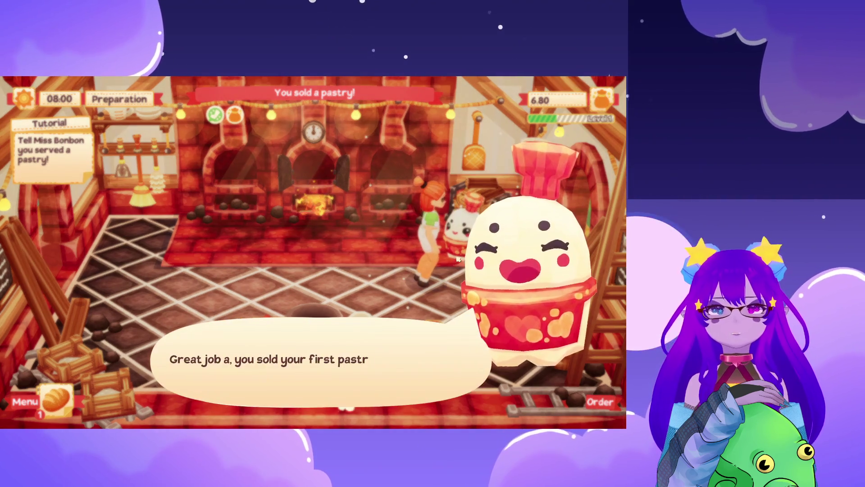
{"action": "key", "text": "space"}
{"action": "key", "text": "space"}
{"action": "key", "text": "space"}
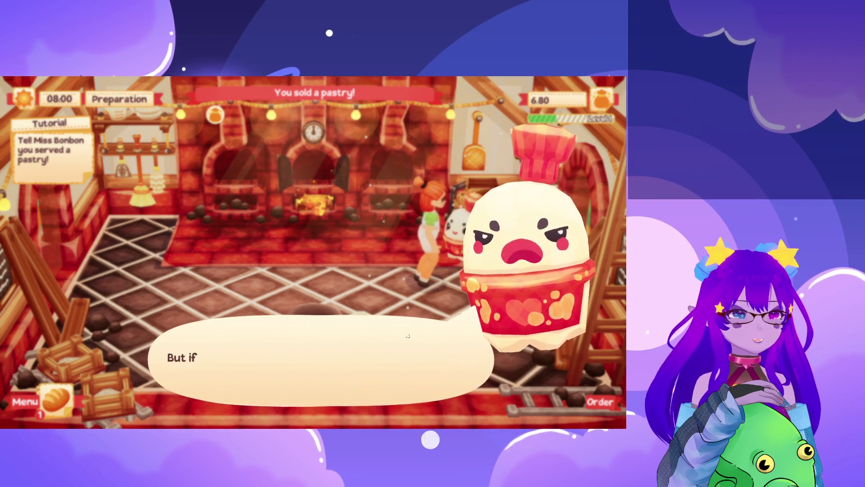
{"action": "key", "text": "space"}
{"action": "key", "text": "space"}
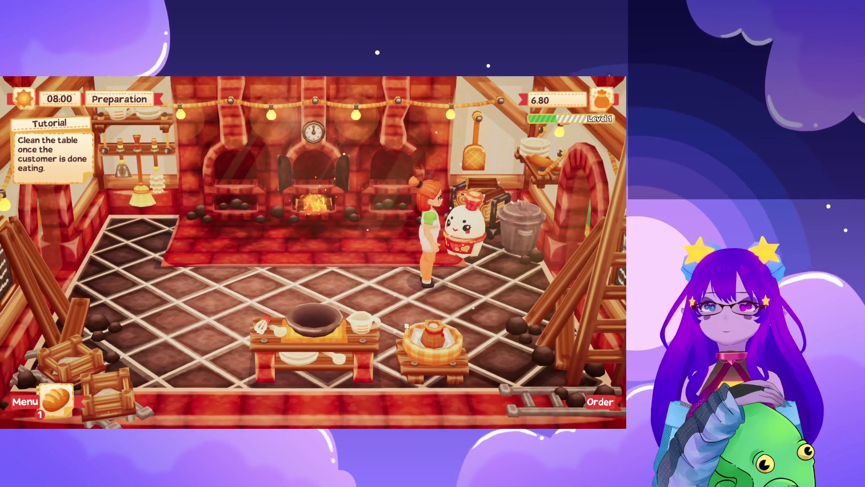
{"action": "key", "text": "Left"}
{"action": "key", "text": "Left"}
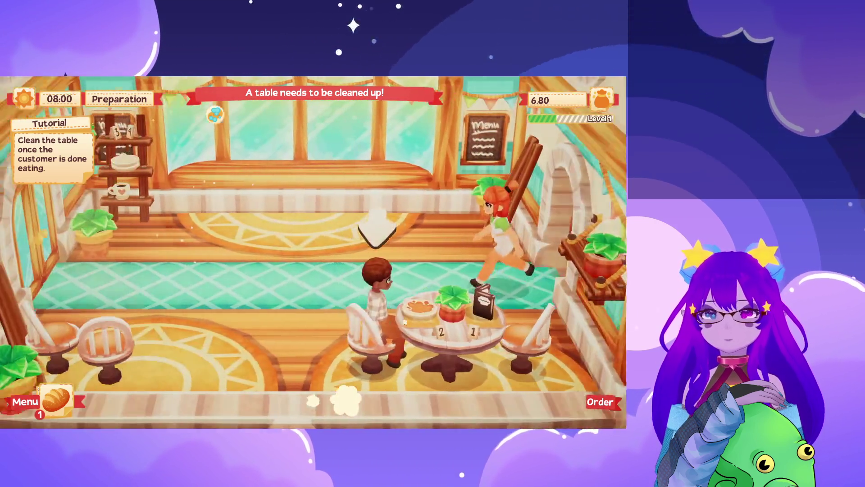
{"action": "key", "text": "Right"}
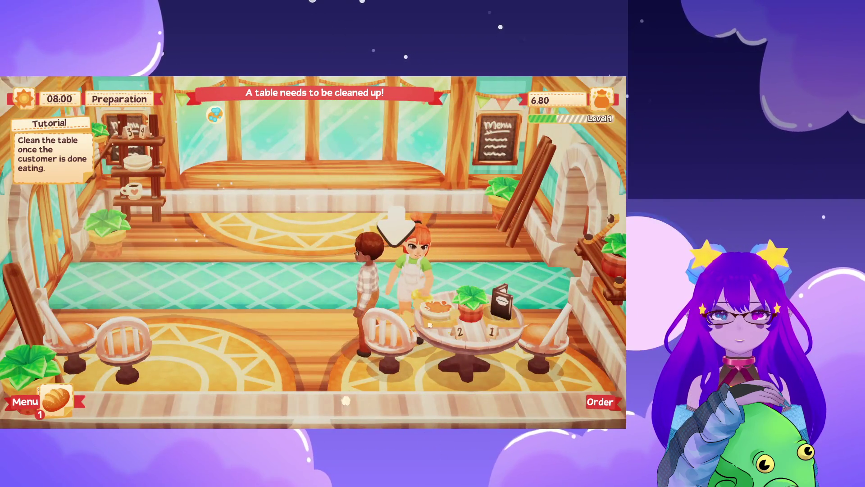
{"action": "key", "text": "space"}
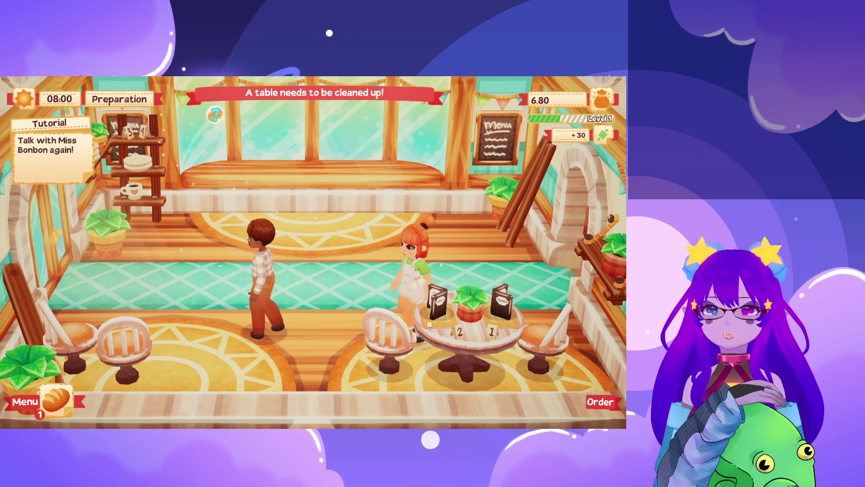
{"action": "key", "text": "Right"}
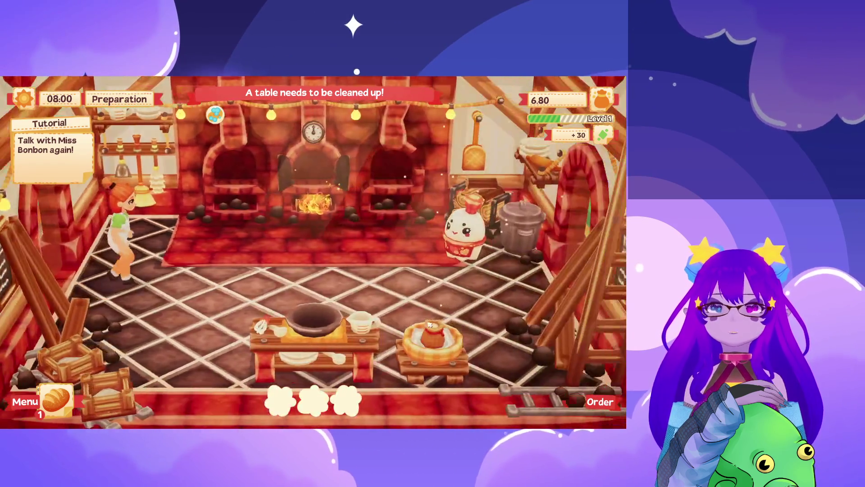
{"action": "key", "text": "Right"}
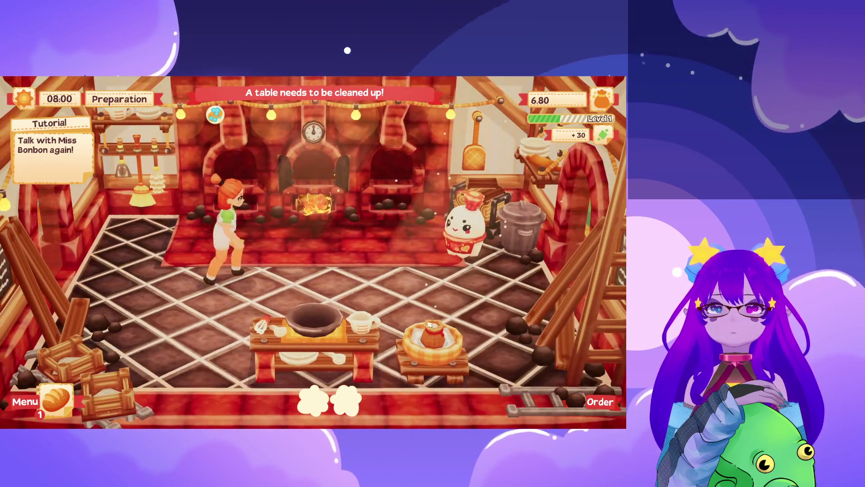
Talk with Miss Bonbon again through her dialogue unlocking more recipes.
{"action": "key", "text": "space"}
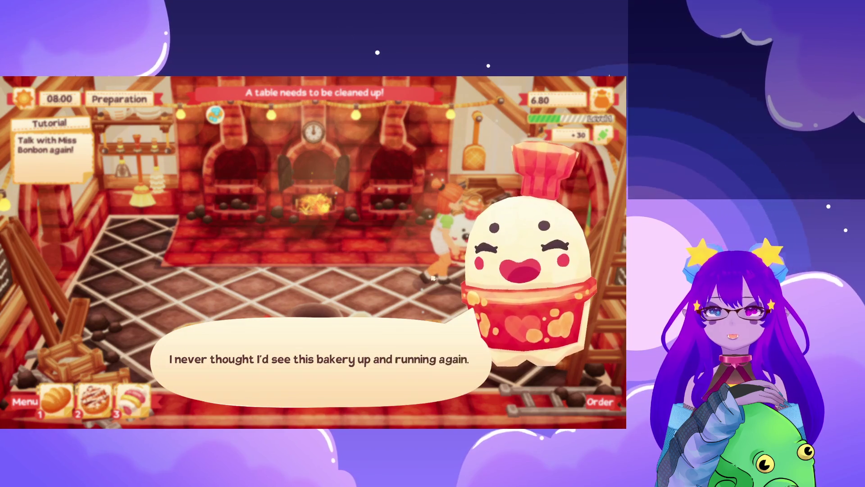
{"action": "key", "text": "space"}
{"action": "key", "text": "space"}
{"action": "key", "text": "space"}
{"action": "key", "text": "space"}
{"action": "key", "text": "space"}
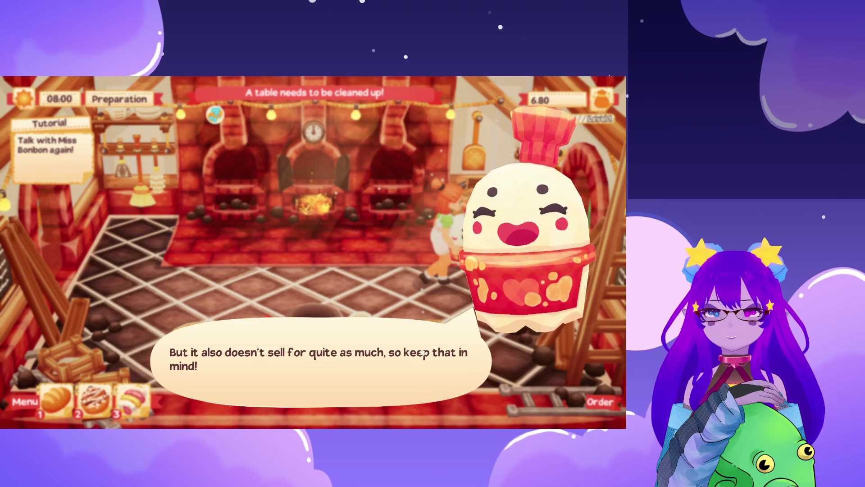
{"action": "key", "text": "space"}
{"action": "key", "text": "space"}
{"action": "key", "text": "space"}
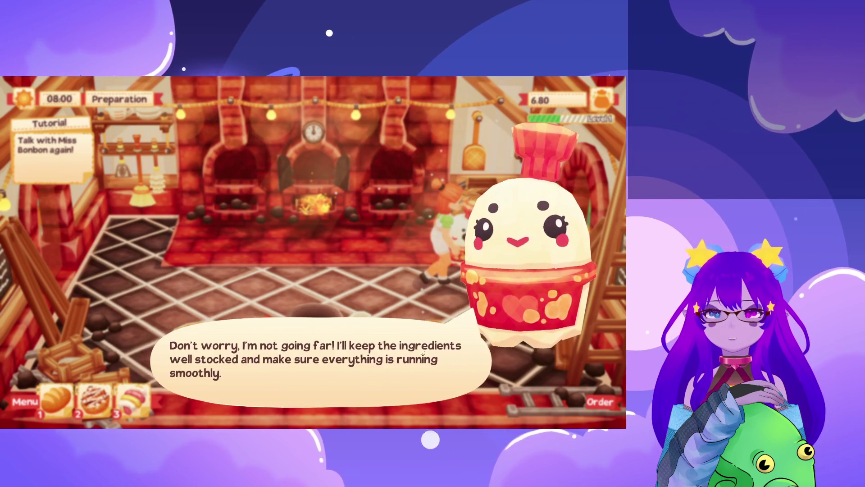
{"action": "key", "text": "space"}
{"action": "key", "text": "space"}
{"action": "key", "text": "space"}
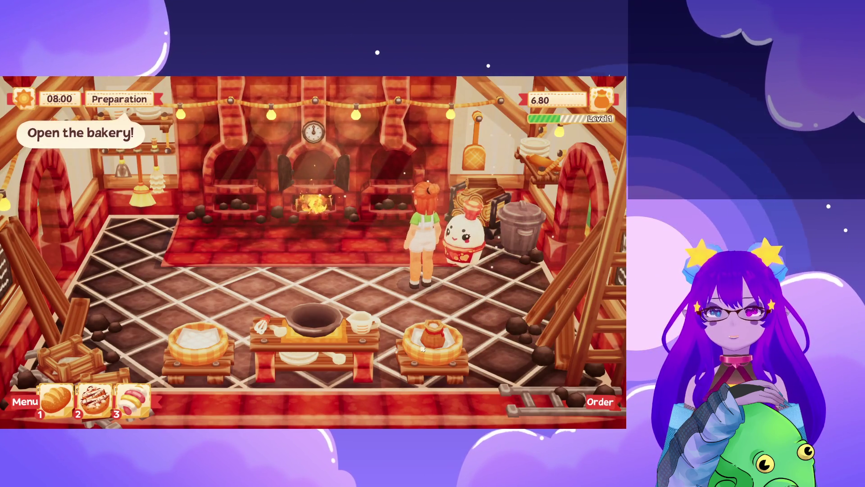
Cycle the chosen recipe through Marshmallow Twist, French Baguette and Sweet Roll.
{"action": "key", "text": "2"}
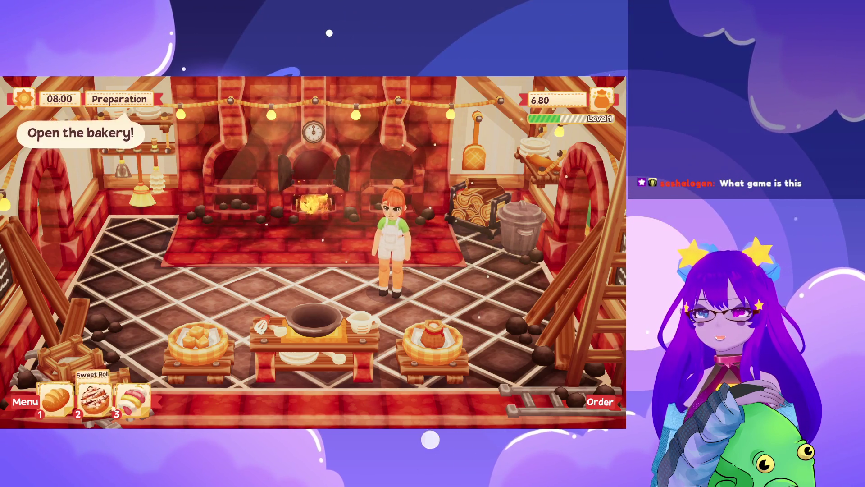
{"action": "key", "text": "Right"}
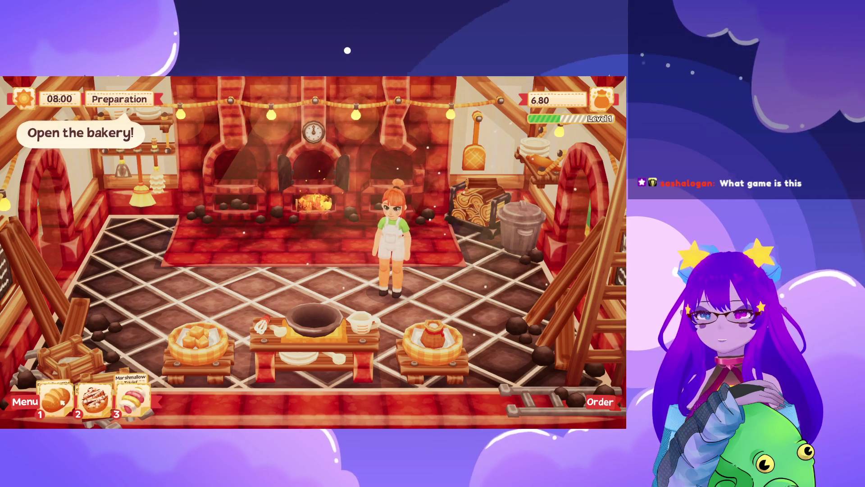
{"action": "key", "text": "Right"}
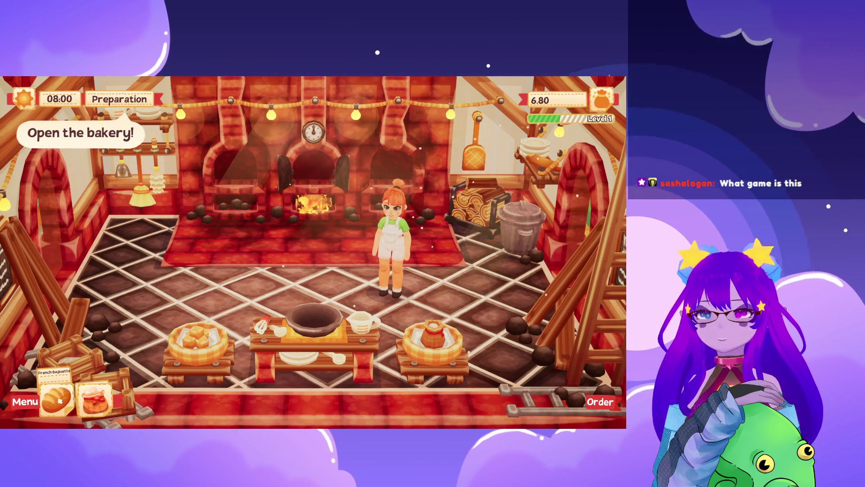
{"action": "key", "text": "Right"}
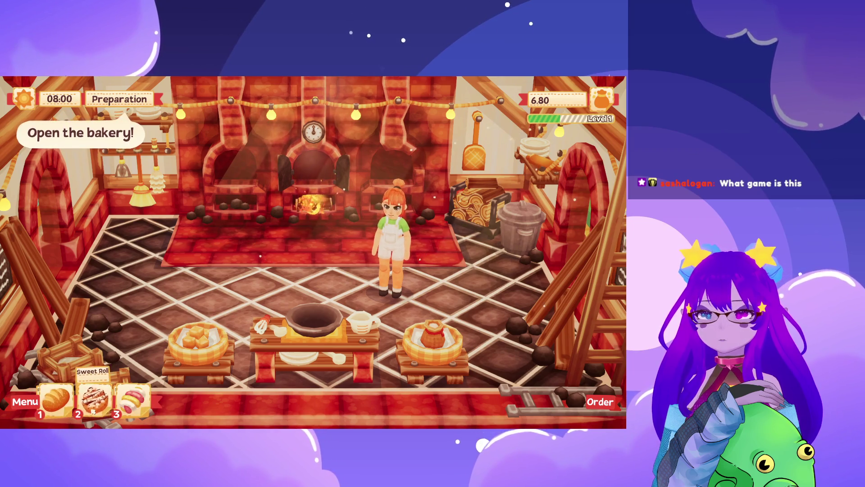
{"action": "key", "text": "Left"}
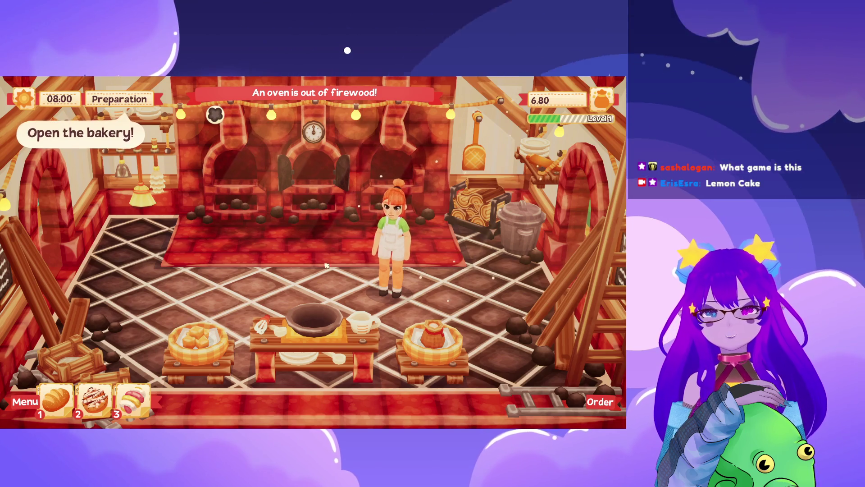
Walk into the greenhouse and back to the bakery's left side, ending with Sweet Roll selected.
{"action": "key", "text": "d"}
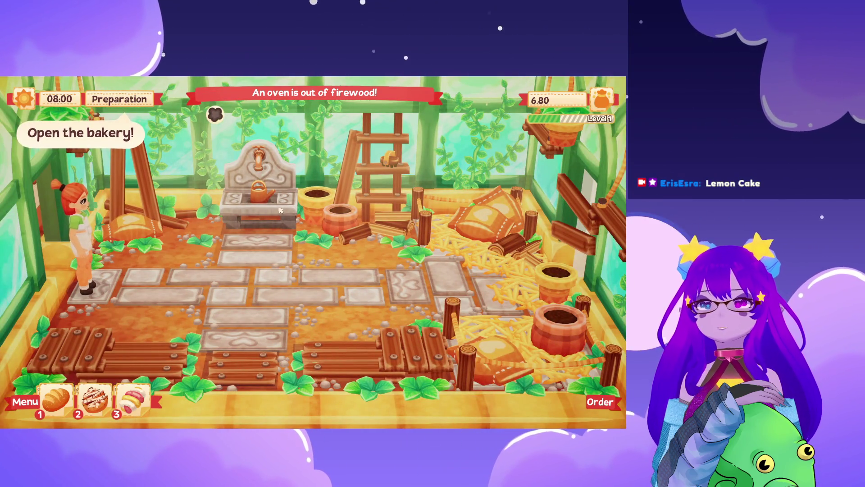
{"action": "key", "text": "a"}
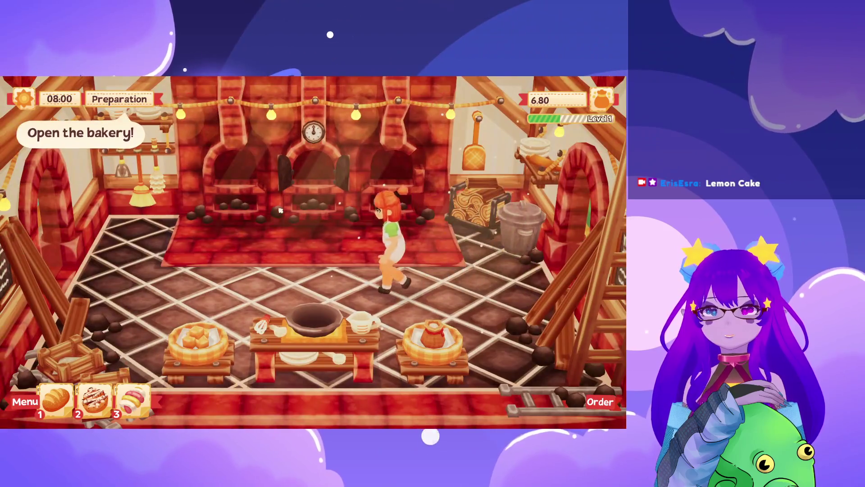
{"action": "key", "text": "a"}
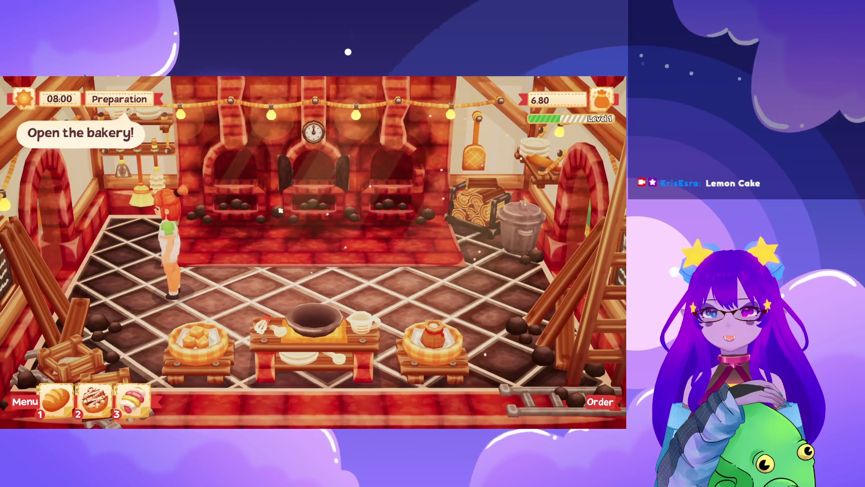
{"action": "key", "text": "1"}
{"action": "key", "text": "1"}
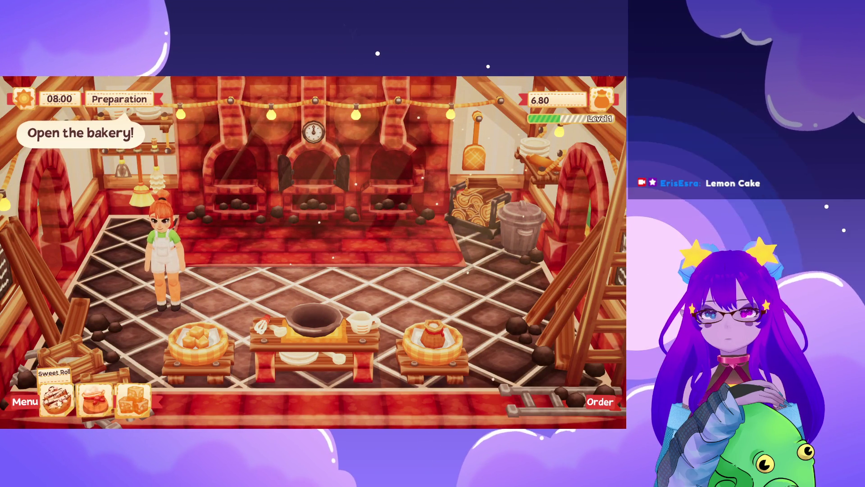
{"action": "key", "text": "2"}
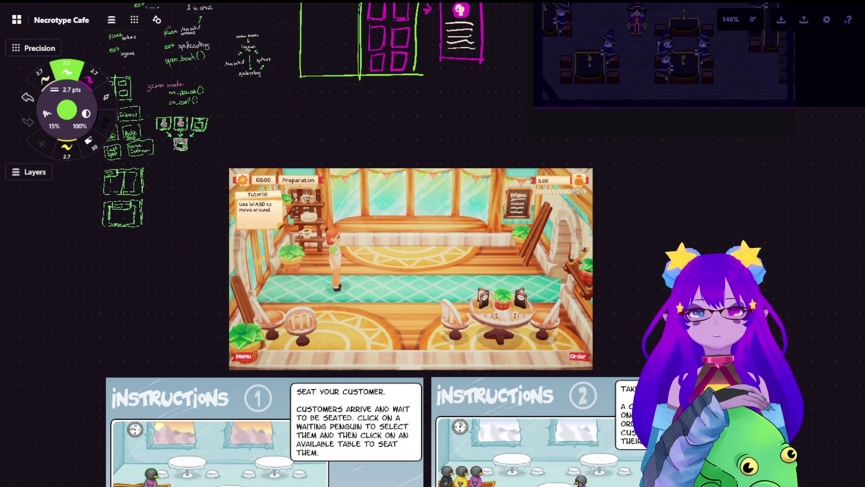
{"action": "scroll", "coordinate": [575, 186], "scroll_direction": "up", "scroll_amount": 3}
{"action": "scroll", "coordinate": [575, 186], "scroll_direction": "up", "scroll_amount": 3}
{"action": "scroll", "coordinate": [561, 203], "scroll_direction": "up", "scroll_amount": 2}
{"action": "left_click_drag", "start_coordinate": [559, 210], "coordinate": [555, 177]}
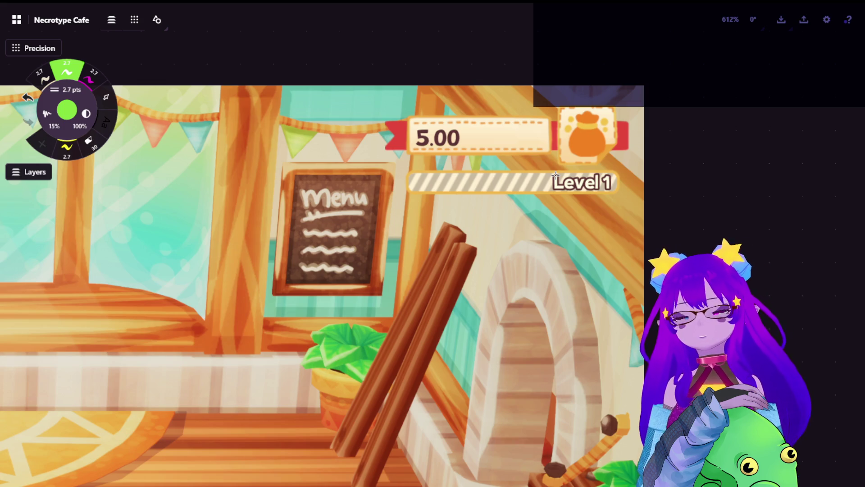
{"action": "scroll", "coordinate": [502, 207], "scroll_direction": "down", "scroll_amount": 5}
{"action": "scroll", "coordinate": [617, 247], "scroll_direction": "down", "scroll_amount": 3}
{"action": "mouse_move", "coordinate": [618, 247]}
{"action": "left_mouse_down"}
{"action": "mouse_move", "coordinate": [535, 169]}
{"action": "mouse_move", "coordinate": [273, 177]}
{"action": "left_mouse_up"}
{"action": "left_click_drag", "start_coordinate": [243, 91], "coordinate": [383, 264]}
{"action": "scroll", "coordinate": [383, 263], "scroll_direction": "up", "scroll_amount": 1}
{"action": "scroll", "coordinate": [251, 254], "scroll_direction": "up", "scroll_amount": 3}
{"action": "scroll", "coordinate": [435, 331], "scroll_direction": "up", "scroll_amount": 2}
{"action": "left_click_drag", "start_coordinate": [437, 331], "coordinate": [423, 237]}
{"action": "scroll", "coordinate": [423, 237], "scroll_direction": "up", "scroll_amount": 1}
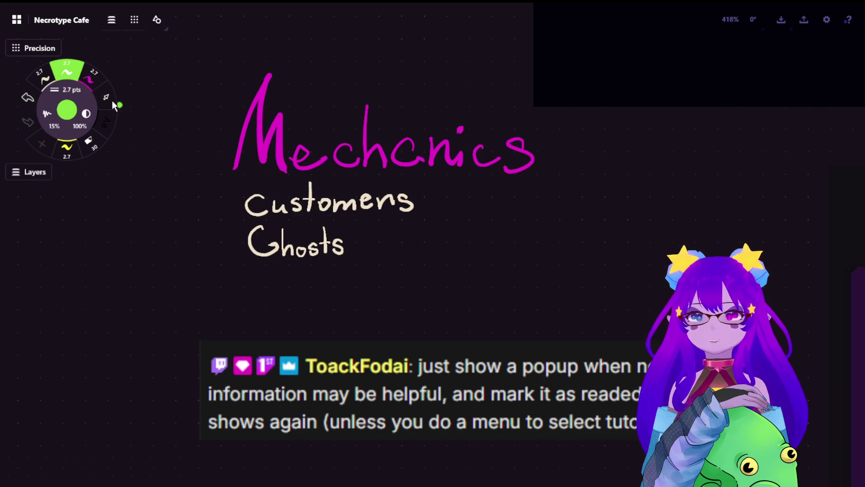
{"action": "left_click", "coordinate": [103, 102]}
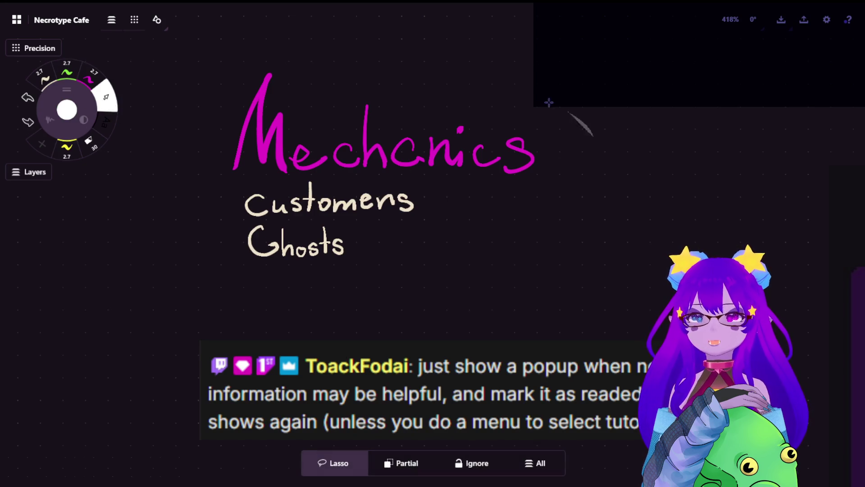
{"action": "left_click_drag", "start_coordinate": [569, 111], "coordinate": [585, 108]}
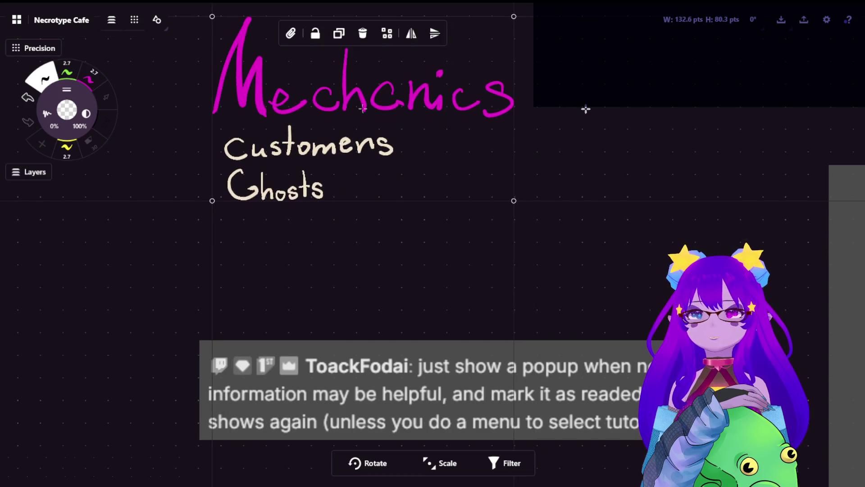
{"action": "left_click", "coordinate": [609, 170]}
{"action": "scroll", "coordinate": [609, 170], "scroll_direction": "up", "scroll_amount": 1}
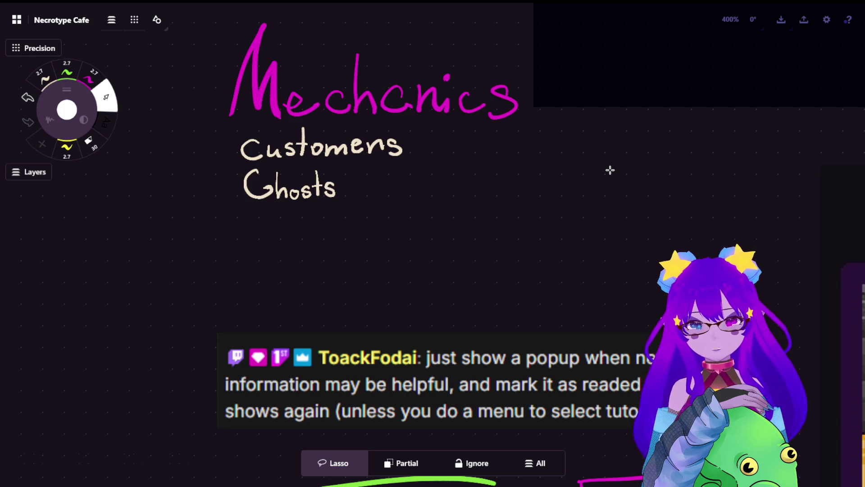
{"action": "left_click", "coordinate": [44, 78]}
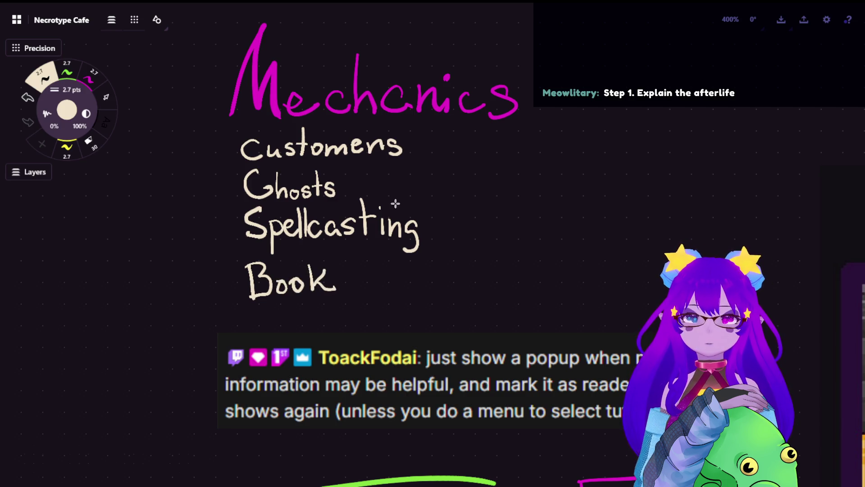
{"action": "scroll", "coordinate": [562, 332], "scroll_direction": "down", "scroll_amount": 5}
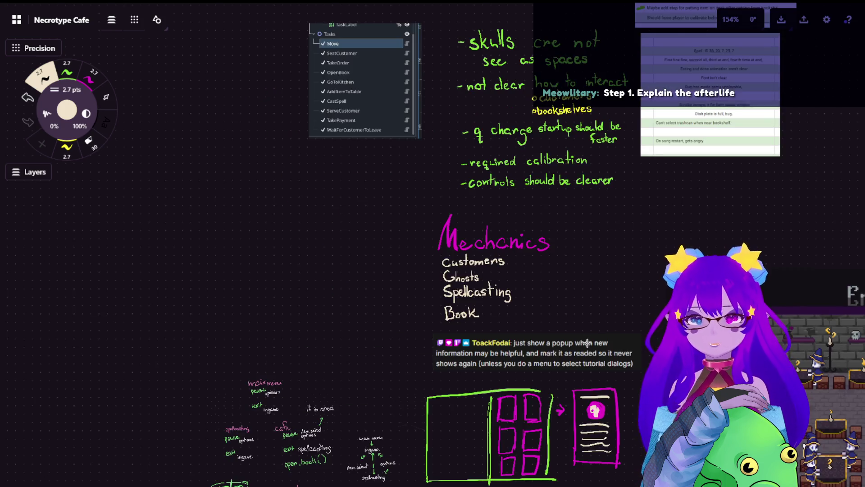
{"action": "scroll", "coordinate": [506, 226], "scroll_direction": "up", "scroll_amount": 2}
{"action": "scroll", "coordinate": [507, 226], "scroll_direction": "up", "scroll_amount": 1}
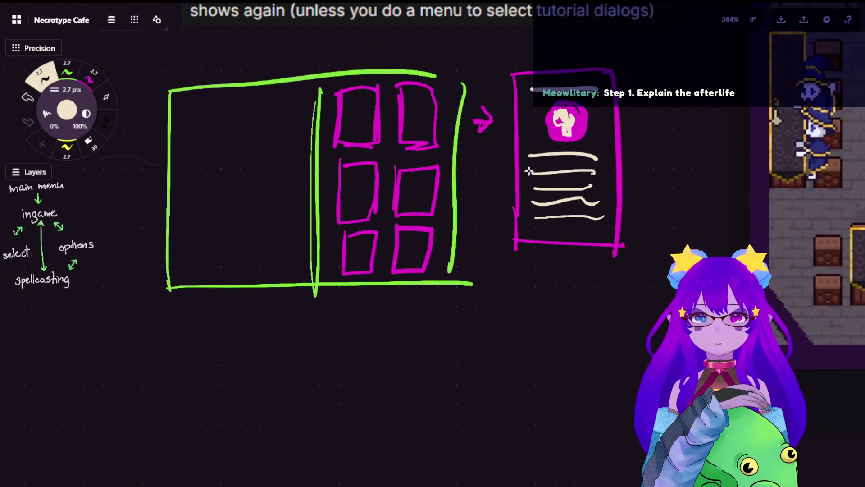
{"action": "scroll", "coordinate": [506, 226], "scroll_direction": "up", "scroll_amount": 1}
{"action": "scroll", "coordinate": [507, 226], "scroll_direction": "up", "scroll_amount": 1}
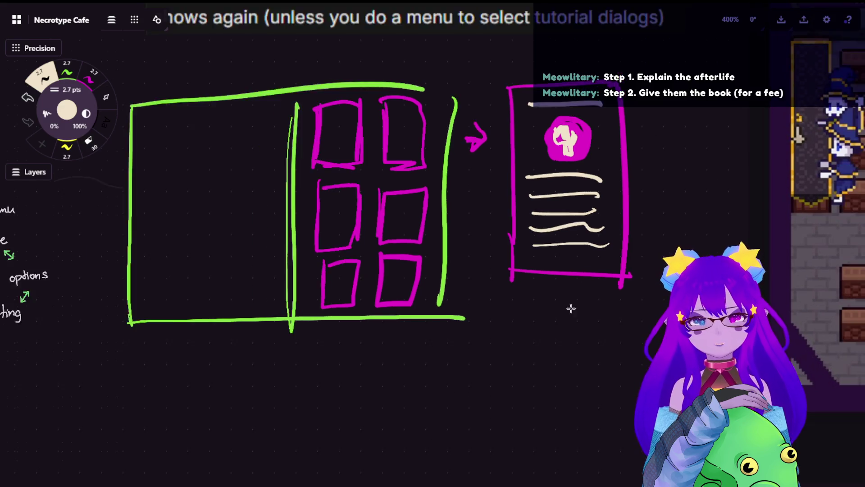
{"action": "scroll", "coordinate": [570, 305], "scroll_direction": "down", "scroll_amount": 3}
{"action": "scroll", "coordinate": [533, 182], "scroll_direction": "down", "scroll_amount": 2}
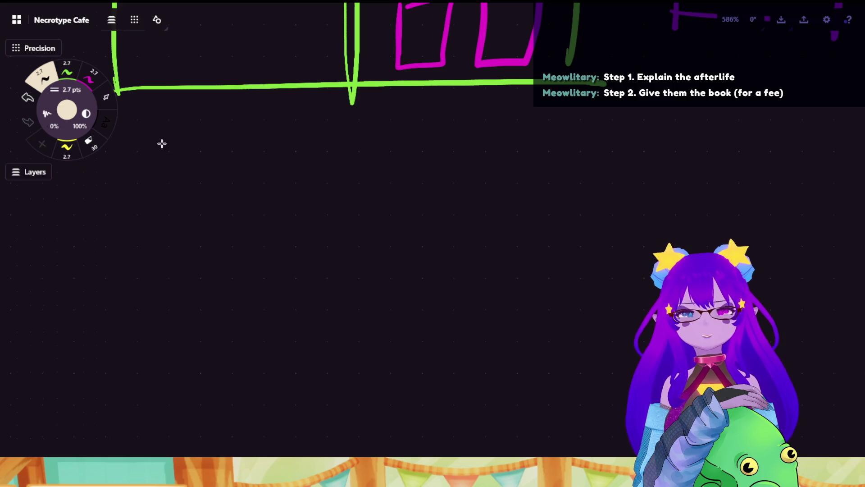
Draw a cream box below the book sketch, redoing it after undos, and divide it into two pages.
{"action": "left_click_drag", "start_coordinate": [188, 192], "coordinate": [195, 300]}
{"action": "mouse_move", "coordinate": [190, 189]}
{"action": "left_mouse_down"}
{"action": "mouse_move", "coordinate": [307, 175]}
{"action": "mouse_move", "coordinate": [332, 281]}
{"action": "left_mouse_up"}
{"action": "left_click_drag", "start_coordinate": [199, 315], "coordinate": [357, 306]}
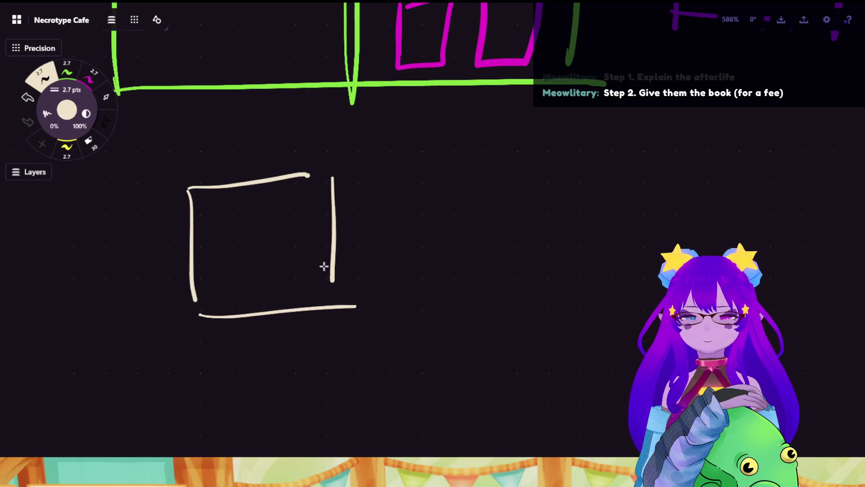
{"action": "key", "text": "ctrl+z"}
{"action": "key", "text": "ctrl+z"}
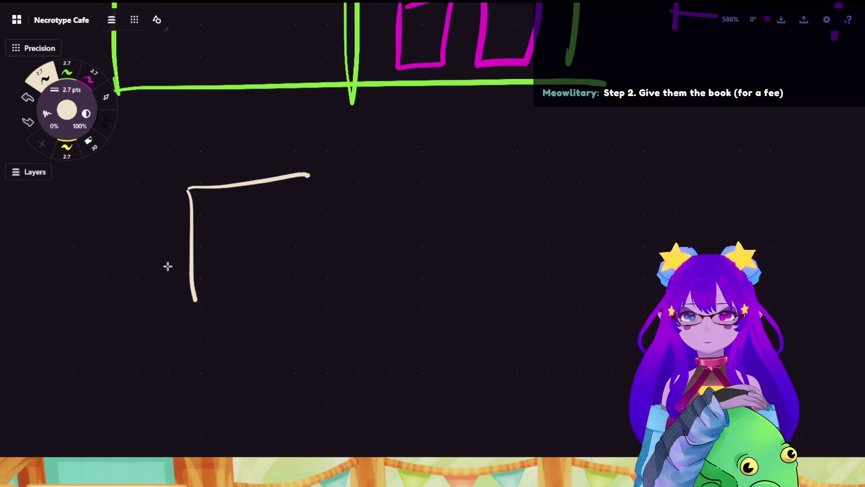
{"action": "key", "text": "ctrl+z"}
{"action": "key", "text": "ctrl+z"}
{"action": "mouse_move", "coordinate": [153, 161]}
{"action": "left_mouse_down"}
{"action": "mouse_move", "coordinate": [155, 303]}
{"action": "mouse_move", "coordinate": [359, 158]}
{"action": "mouse_move", "coordinate": [362, 310]}
{"action": "left_mouse_up"}
{"action": "left_click_drag", "start_coordinate": [151, 312], "coordinate": [376, 309]}
{"action": "mouse_move", "coordinate": [256, 164]}
{"action": "left_mouse_down"}
{"action": "mouse_move", "coordinate": [257, 334]}
{"action": "mouse_move", "coordinate": [251, 273]}
{"action": "mouse_move", "coordinate": [252, 316]}
{"action": "left_mouse_up"}
{"action": "key", "text": "ctrl+z"}
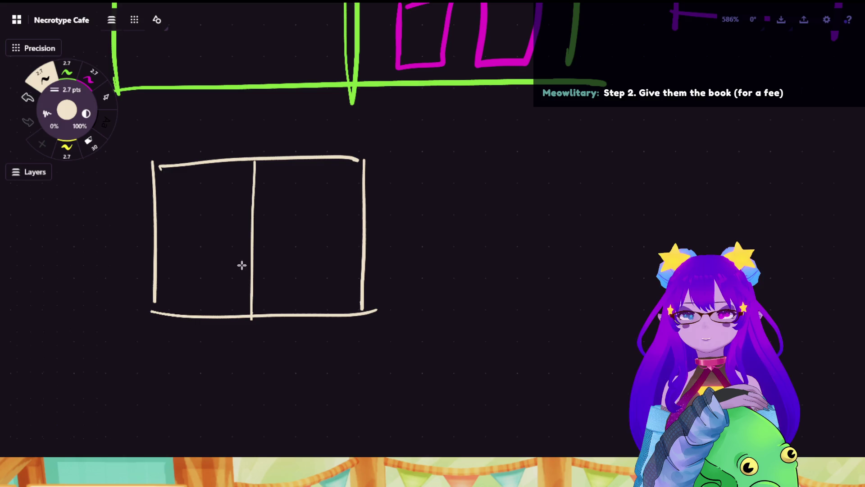
{"action": "scroll", "coordinate": [150, 238], "scroll_direction": "up", "scroll_amount": 2}
Draw four small circles on the box's left page.
{"action": "mouse_move", "coordinate": [207, 229]}
{"action": "left_mouse_down"}
{"action": "mouse_move", "coordinate": [226, 224]}
{"action": "mouse_move", "coordinate": [251, 251]}
{"action": "mouse_move", "coordinate": [249, 230]}
{"action": "left_mouse_up"}
{"action": "mouse_move", "coordinate": [204, 272]}
{"action": "left_mouse_down"}
{"action": "mouse_move", "coordinate": [223, 282]}
{"action": "mouse_move", "coordinate": [210, 274]}
{"action": "left_mouse_up"}
{"action": "key", "text": "ctrl+z"}
{"action": "mouse_move", "coordinate": [245, 275]}
{"action": "left_mouse_down"}
{"action": "mouse_move", "coordinate": [252, 292]}
{"action": "mouse_move", "coordinate": [243, 275]}
{"action": "left_mouse_up"}
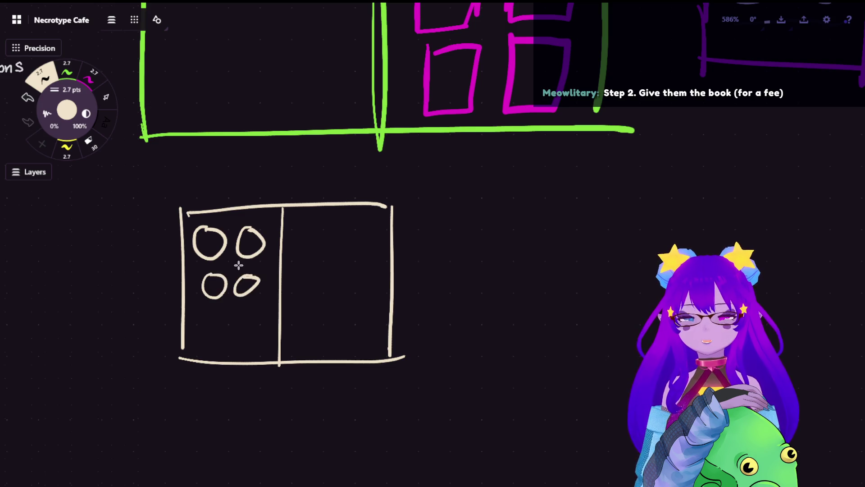
{"action": "scroll", "coordinate": [407, 214], "scroll_direction": "down", "scroll_amount": 2}
{"action": "scroll", "coordinate": [433, 226], "scroll_direction": "down", "scroll_amount": 10}
{"action": "scroll", "coordinate": [508, 241], "scroll_direction": "down", "scroll_amount": 5}
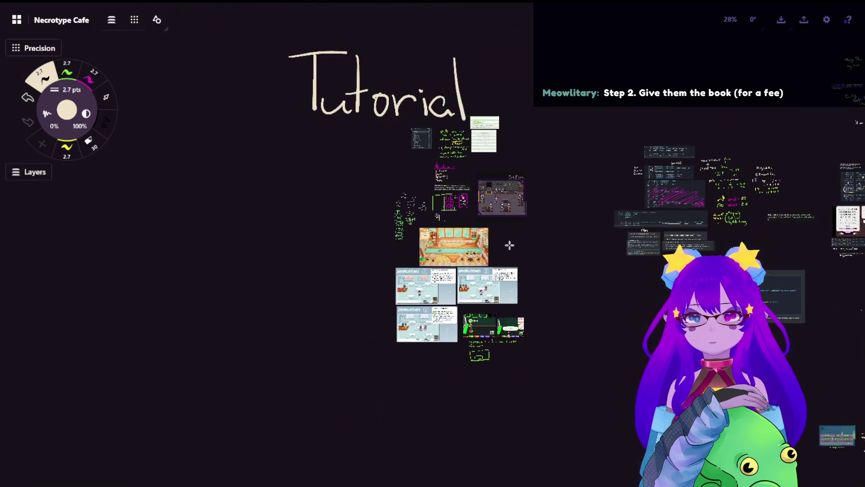
{"action": "scroll", "coordinate": [508, 240], "scroll_direction": "right", "scroll_amount": 5}
{"action": "scroll", "coordinate": [168, 216], "scroll_direction": "left", "scroll_amount": 5}
{"action": "scroll", "coordinate": [450, 250], "scroll_direction": "up", "scroll_amount": 4}
{"action": "scroll", "coordinate": [372, 125], "scroll_direction": "up", "scroll_amount": 5}
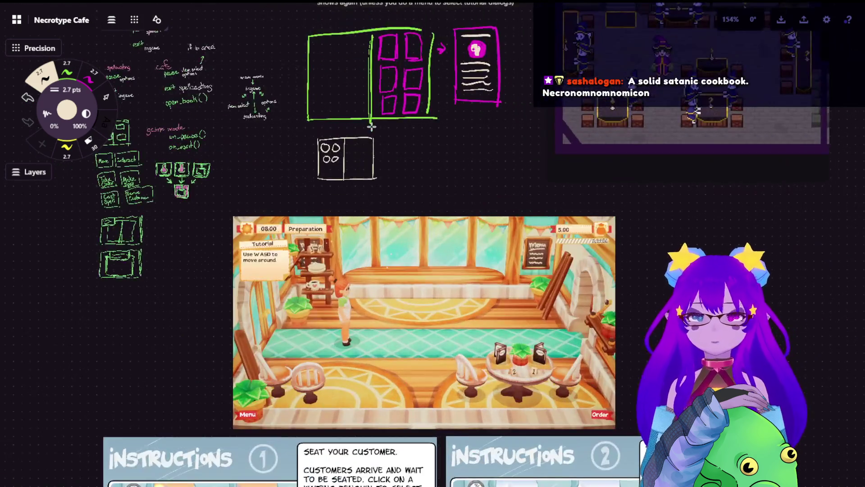
{"action": "scroll", "coordinate": [372, 126], "scroll_direction": "up", "scroll_amount": 1}
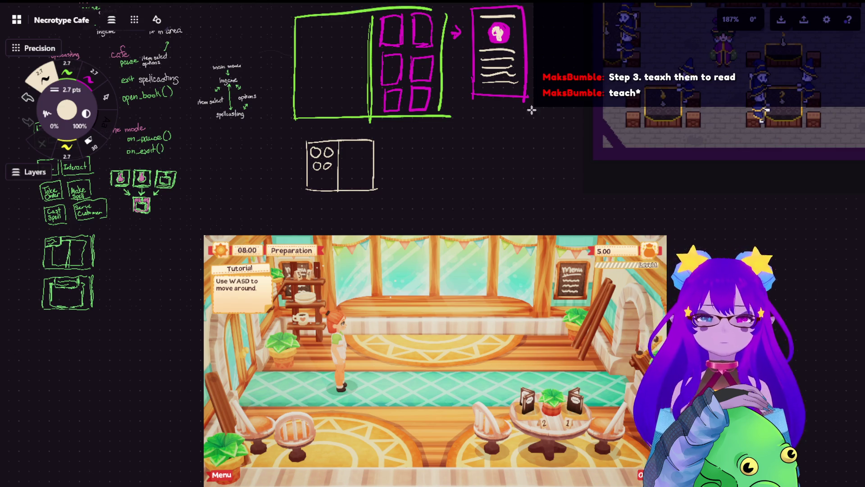
{"action": "scroll", "coordinate": [415, 147], "scroll_direction": "up", "scroll_amount": 3}
{"action": "scroll", "coordinate": [404, 211], "scroll_direction": "up", "scroll_amount": 3}
{"action": "key", "text": "ctrl+v"}
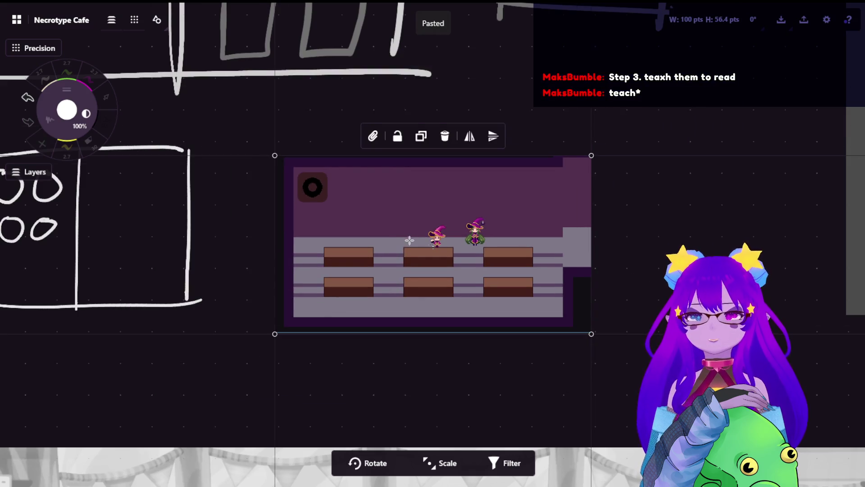
{"action": "left_click_drag", "start_coordinate": [409, 238], "coordinate": [370, 196]}
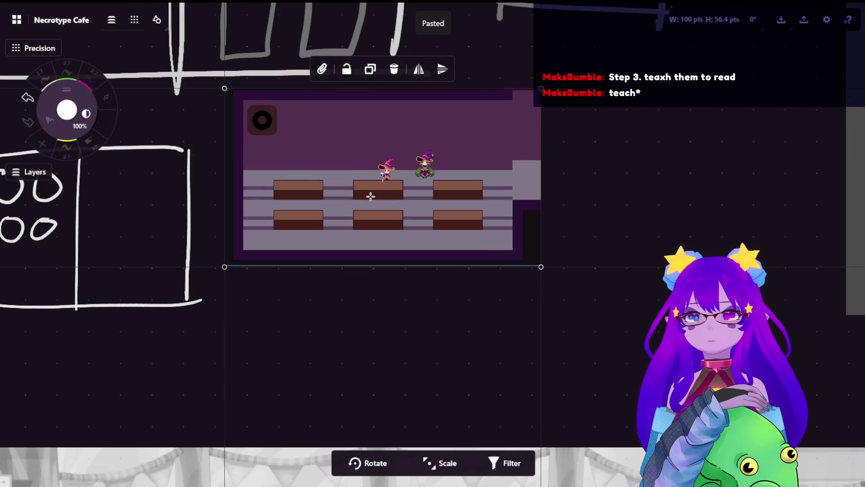
{"action": "left_click", "coordinate": [689, 187]}
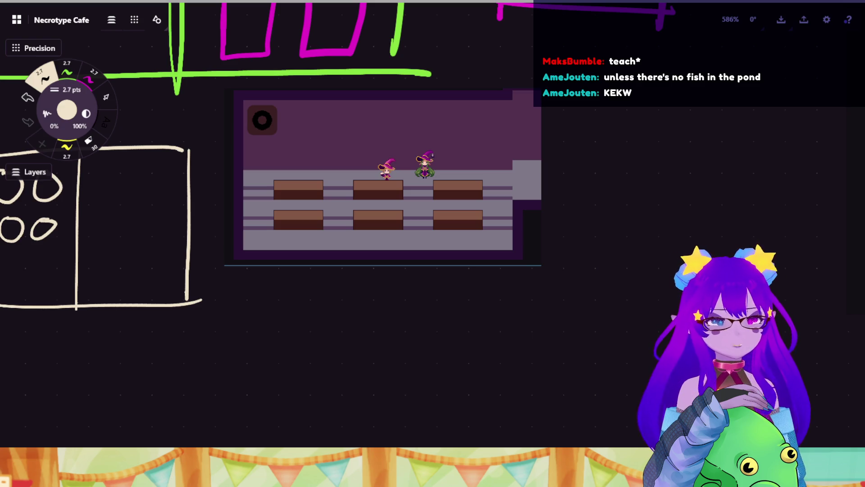
{"action": "scroll", "coordinate": [306, 262], "scroll_direction": "down", "scroll_amount": 10}
{"action": "scroll", "coordinate": [464, 375], "scroll_direction": "down", "scroll_amount": 5}
Pan to the book sketches, undo a stray stroke and switch to the Lasso selection tool.
{"action": "left_click_drag", "start_coordinate": [464, 375], "coordinate": [449, 138]}
{"action": "scroll", "coordinate": [580, 143], "scroll_direction": "up", "scroll_amount": 4}
{"action": "scroll", "coordinate": [593, 114], "scroll_direction": "up", "scroll_amount": 4}
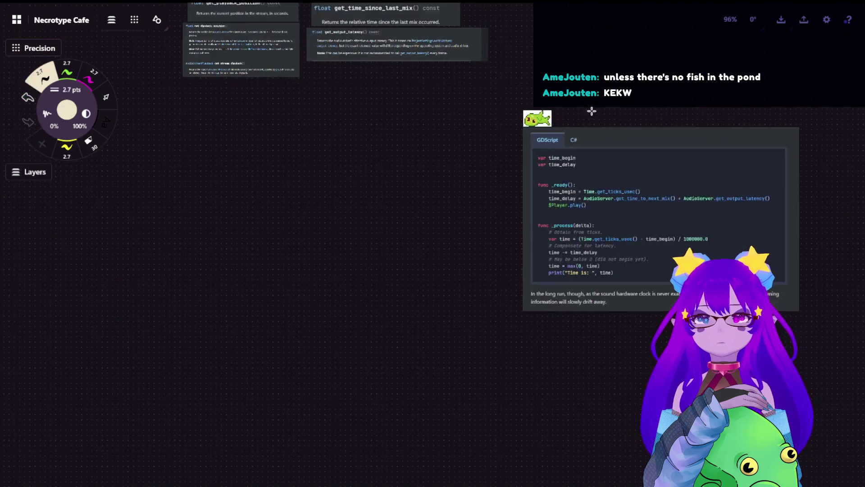
{"action": "scroll", "coordinate": [593, 115], "scroll_direction": "up", "scroll_amount": 4}
{"action": "scroll", "coordinate": [540, 208], "scroll_direction": "up", "scroll_amount": 3}
{"action": "scroll", "coordinate": [541, 209], "scroll_direction": "up", "scroll_amount": 3}
{"action": "left_click_drag", "start_coordinate": [470, 201], "coordinate": [500, 316]}
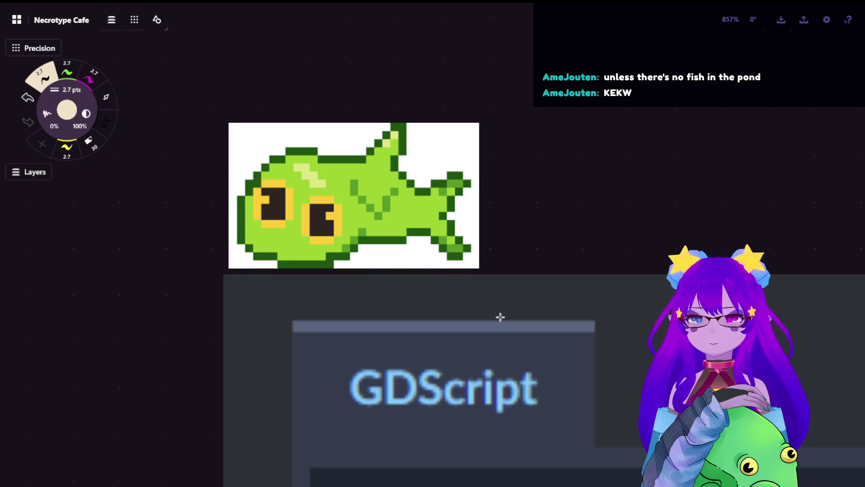
{"action": "scroll", "coordinate": [500, 315], "scroll_direction": "down", "scroll_amount": 1}
{"action": "scroll", "coordinate": [477, 314], "scroll_direction": "down", "scroll_amount": 3}
{"action": "scroll", "coordinate": [410, 255], "scroll_direction": "down", "scroll_amount": 3}
{"action": "scroll", "coordinate": [319, 263], "scroll_direction": "down", "scroll_amount": 2}
{"action": "mouse_move", "coordinate": [319, 263]}
{"action": "left_mouse_down"}
{"action": "mouse_move", "coordinate": [471, 227]}
{"action": "mouse_move", "coordinate": [515, 234]}
{"action": "left_mouse_up"}
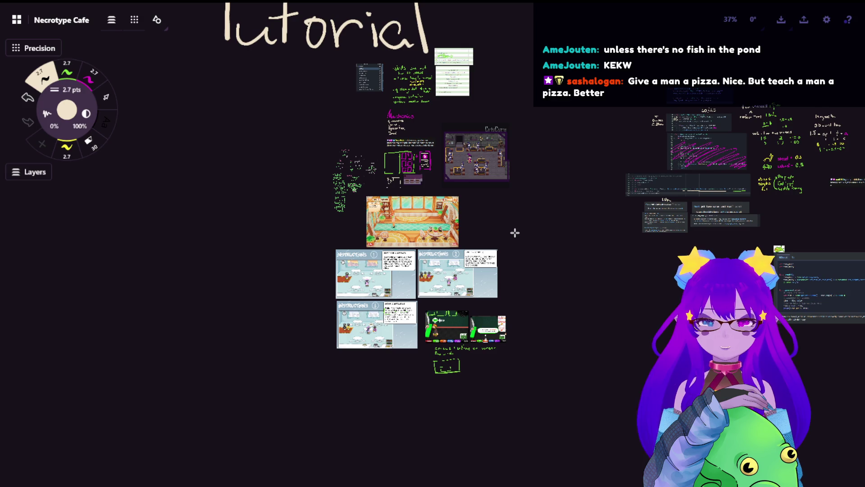
{"action": "scroll", "coordinate": [370, 178], "scroll_direction": "up", "scroll_amount": 3}
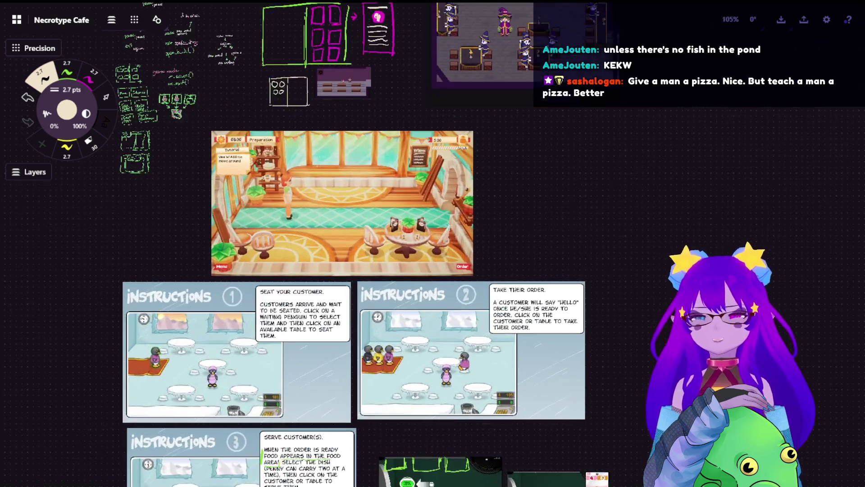
{"action": "scroll", "coordinate": [372, 178], "scroll_direction": "down", "scroll_amount": 1}
{"action": "scroll", "coordinate": [371, 177], "scroll_direction": "up", "scroll_amount": 3}
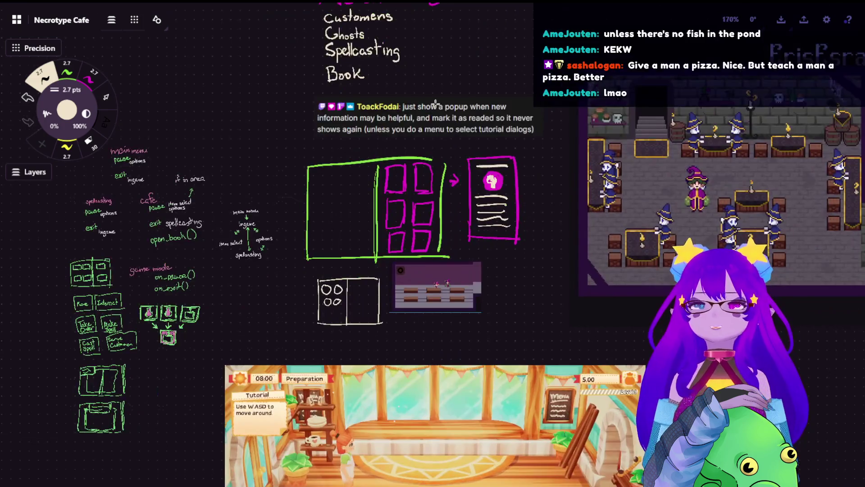
{"action": "left_click_drag", "start_coordinate": [489, 157], "coordinate": [409, 147]}
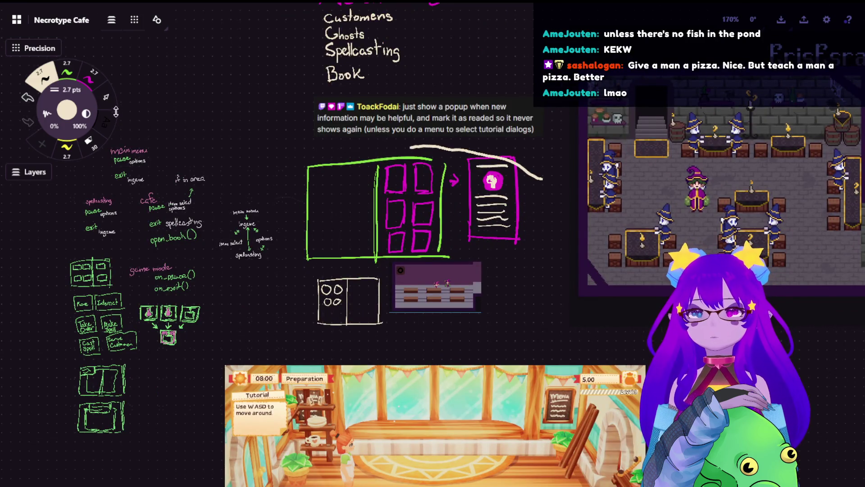
{"action": "key", "text": "ctrl+z"}
{"action": "left_click", "coordinate": [106, 97]}
Lasso the book sketches and small screenshot and move them toward the lower right.
{"action": "left_click_drag", "start_coordinate": [545, 182], "coordinate": [424, 350]}
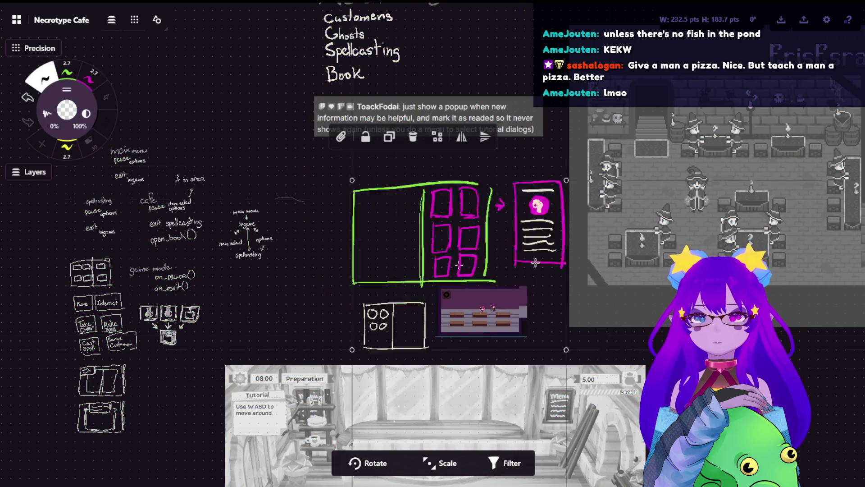
{"action": "mouse_move", "coordinate": [378, 216]}
{"action": "left_mouse_down"}
{"action": "mouse_move", "coordinate": [848, 382]}
{"action": "mouse_move", "coordinate": [555, 329]}
{"action": "left_mouse_up"}
{"action": "left_click", "coordinate": [570, 287]}
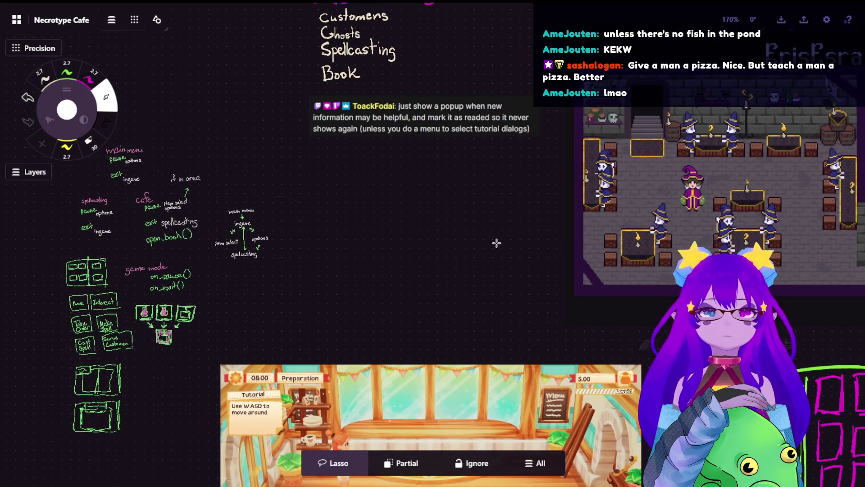
{"action": "scroll", "coordinate": [518, 182], "scroll_direction": "down", "scroll_amount": 5}
{"action": "scroll", "coordinate": [662, 232], "scroll_direction": "up", "scroll_amount": 5}
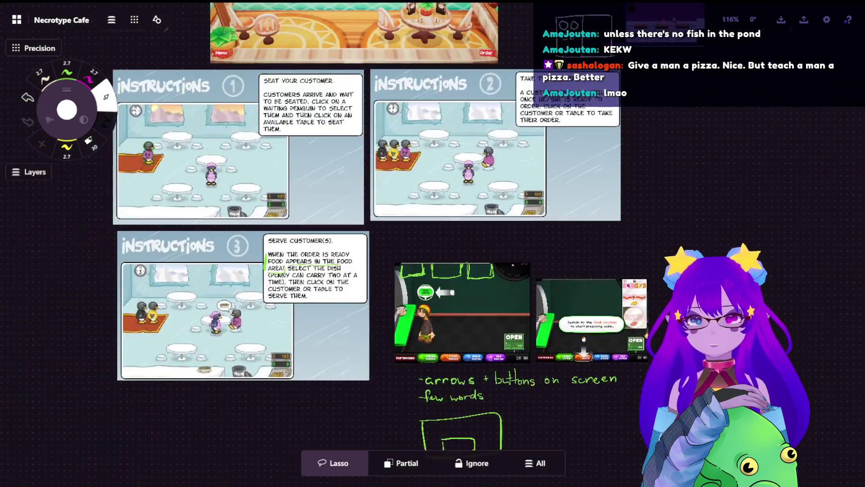
Paste the inventory grid screenshot, shrink it and place it below the tables screenshot.
{"action": "mouse_move", "coordinate": [663, 231]}
{"action": "left_mouse_down"}
{"action": "mouse_move", "coordinate": [653, 216]}
{"action": "mouse_move", "coordinate": [663, 160]}
{"action": "left_mouse_up"}
{"action": "scroll", "coordinate": [662, 161], "scroll_direction": "right", "scroll_amount": 3}
{"action": "left_click", "coordinate": [557, 222]}
{"action": "scroll", "coordinate": [555, 289], "scroll_direction": "up", "scroll_amount": 5}
{"action": "key", "text": "ctrl+v"}
{"action": "scroll", "coordinate": [484, 264], "scroll_direction": "down", "scroll_amount": 5}
{"action": "left_click_drag", "start_coordinate": [484, 241], "coordinate": [525, 348]}
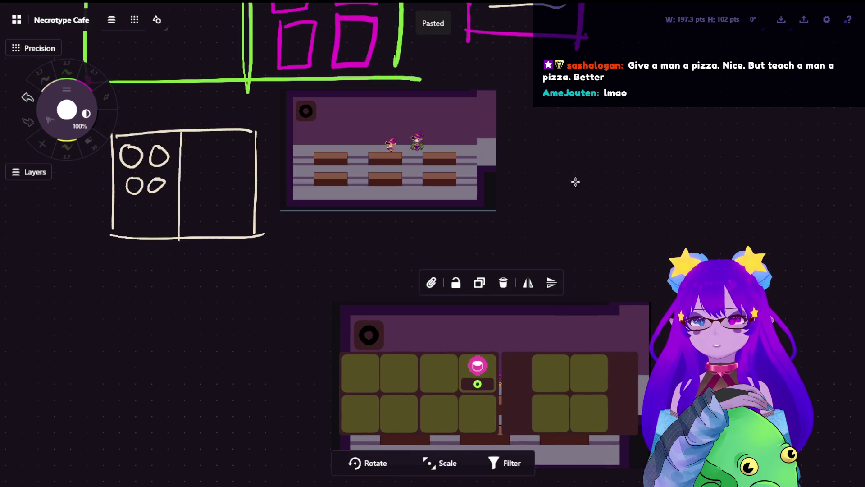
Enlarge and reposition the cafe tables screenshot above the inventory grid.
{"action": "left_click", "coordinate": [438, 147]}
{"action": "mouse_move", "coordinate": [438, 147]}
{"action": "left_mouse_down"}
{"action": "mouse_move", "coordinate": [459, 189]}
{"action": "mouse_move", "coordinate": [551, 245]}
{"action": "mouse_move", "coordinate": [546, 207]}
{"action": "left_mouse_up"}
{"action": "left_click", "coordinate": [643, 190]}
{"action": "scroll", "coordinate": [693, 195], "scroll_direction": "up", "scroll_amount": 3}
{"action": "scroll", "coordinate": [720, 130], "scroll_direction": "up", "scroll_amount": 2}
{"action": "scroll", "coordinate": [705, 178], "scroll_direction": "up", "scroll_amount": 1}
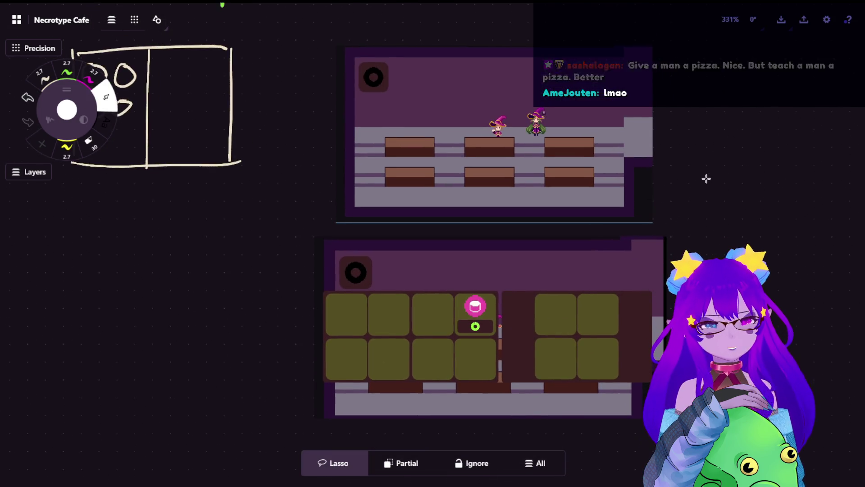
{"action": "scroll", "coordinate": [706, 178], "scroll_direction": "up", "scroll_amount": 1}
{"action": "scroll", "coordinate": [694, 226], "scroll_direction": "up", "scroll_amount": 1}
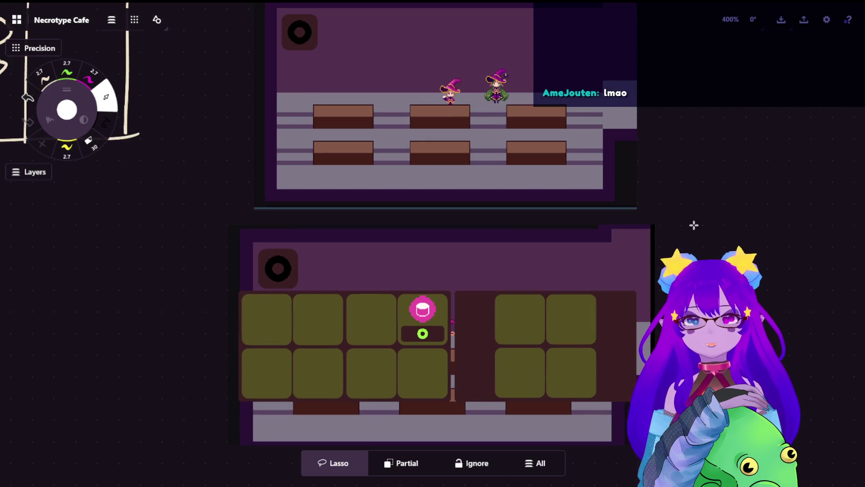
With the white pen, mark items on the tables and outline the pink inventory cell.
{"action": "left_click", "coordinate": [42, 76]}
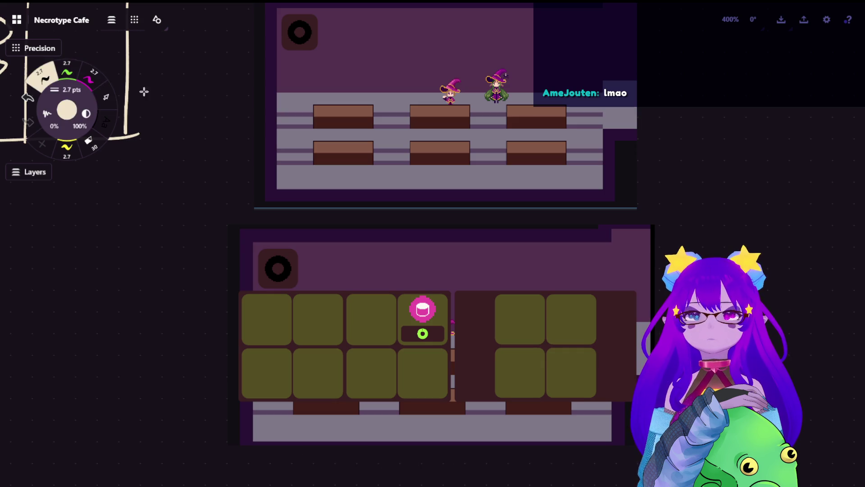
{"action": "left_click_drag", "start_coordinate": [328, 123], "coordinate": [323, 123]}
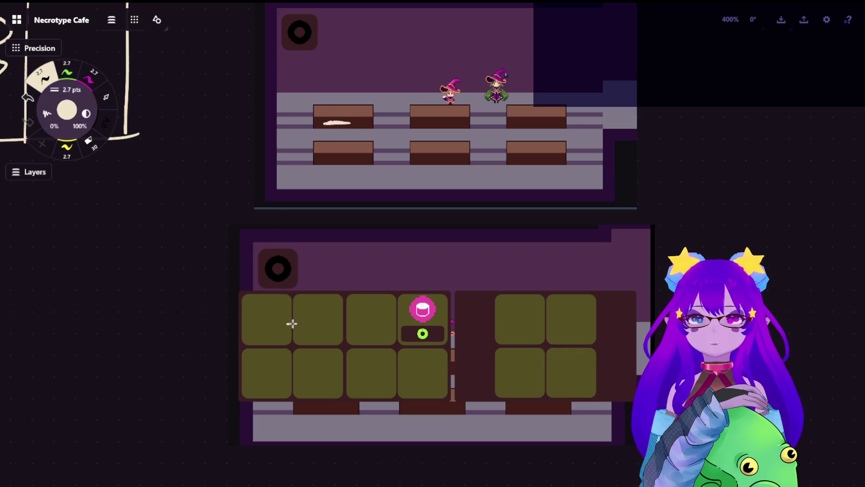
{"action": "left_click_drag", "start_coordinate": [273, 381], "coordinate": [297, 378]}
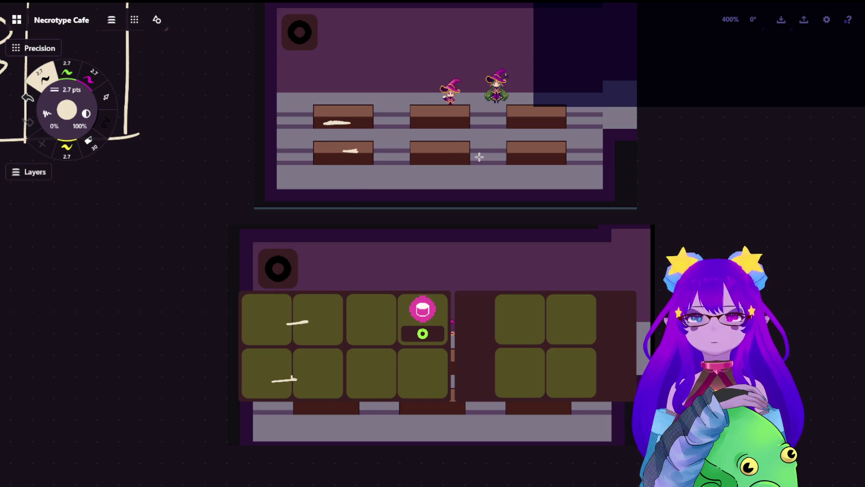
{"action": "left_click_drag", "start_coordinate": [441, 144], "coordinate": [447, 145]}
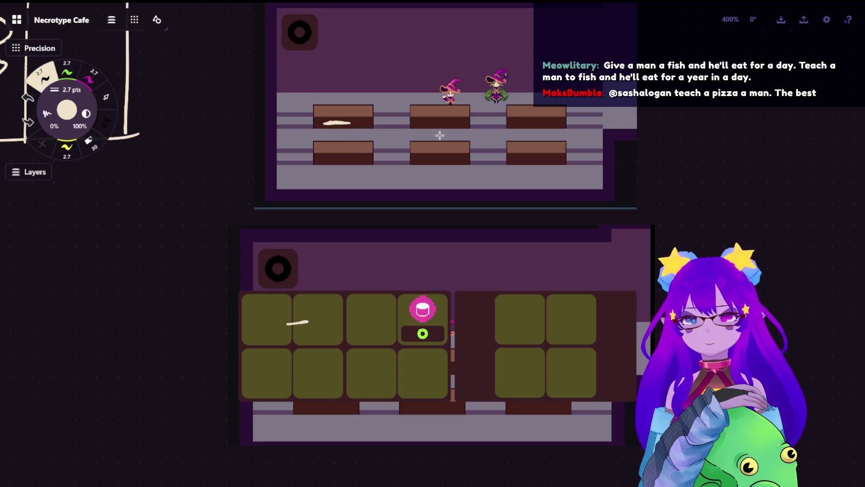
{"action": "left_click_drag", "start_coordinate": [396, 292], "coordinate": [392, 293]}
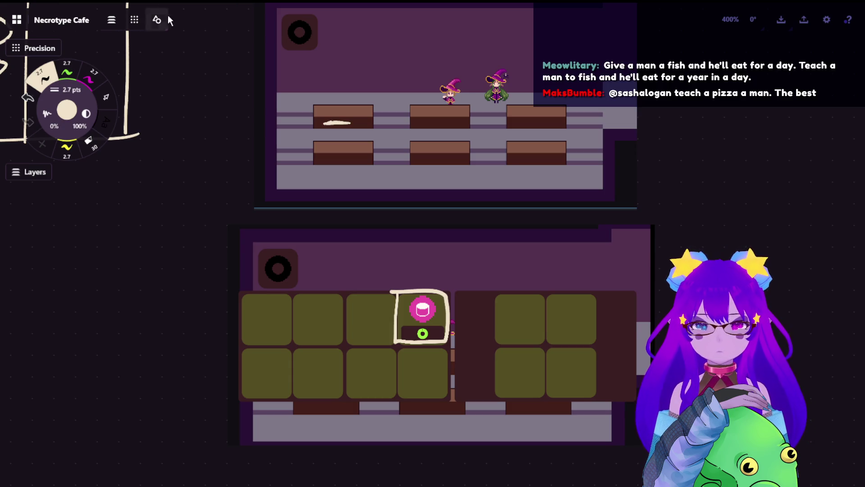
{"action": "scroll", "coordinate": [341, 281], "scroll_direction": "down", "scroll_amount": 5}
{"action": "scroll", "coordinate": [215, 207], "scroll_direction": "left", "scroll_amount": 5}
{"action": "scroll", "coordinate": [239, 314], "scroll_direction": "left", "scroll_amount": 5}
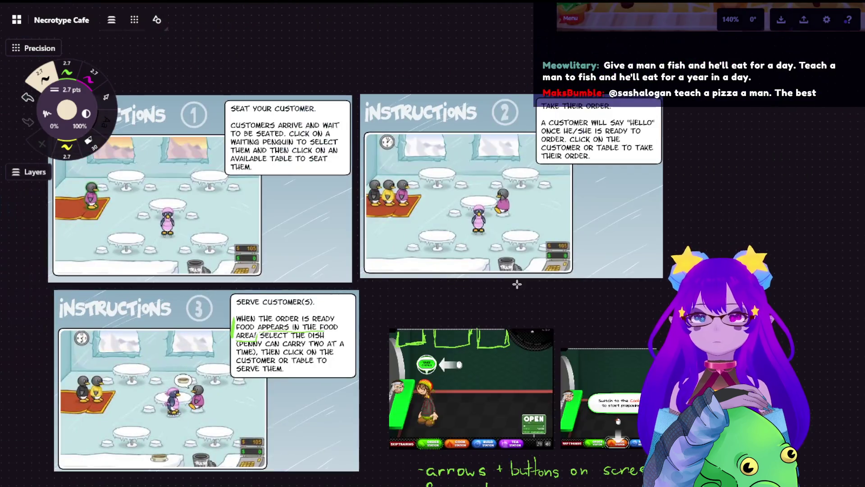
{"action": "scroll", "coordinate": [231, 250], "scroll_direction": "down", "scroll_amount": 5}
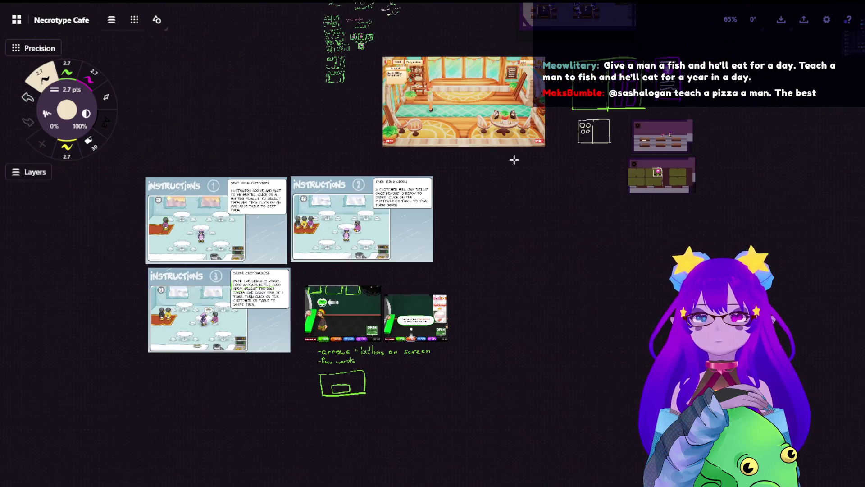
{"action": "scroll", "coordinate": [281, 285], "scroll_direction": "down", "scroll_amount": 3}
{"action": "scroll", "coordinate": [315, 376], "scroll_direction": "down", "scroll_amount": 3}
{"action": "scroll", "coordinate": [315, 376], "scroll_direction": "up", "scroll_amount": 3}
{"action": "scroll", "coordinate": [404, 256], "scroll_direction": "up", "scroll_amount": 2}
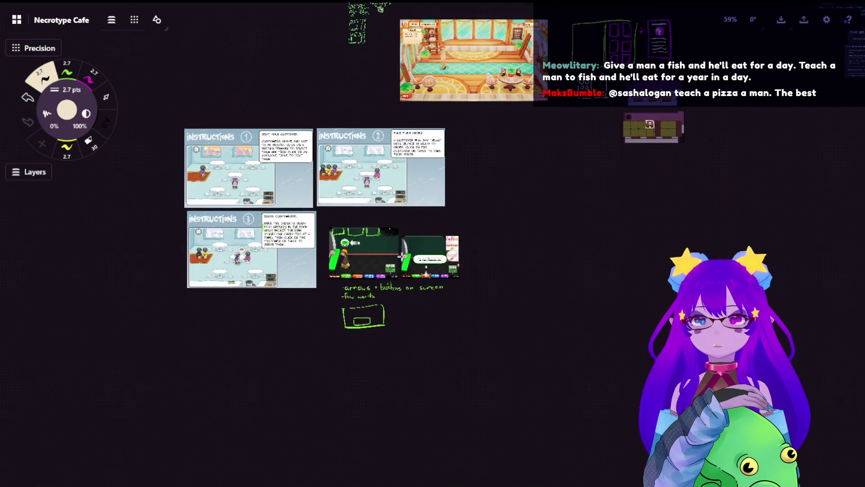
{"action": "scroll", "coordinate": [403, 256], "scroll_direction": "up", "scroll_amount": 3}
{"action": "scroll", "coordinate": [404, 257], "scroll_direction": "up", "scroll_amount": 3}
{"action": "scroll", "coordinate": [403, 256], "scroll_direction": "up", "scroll_amount": 2}
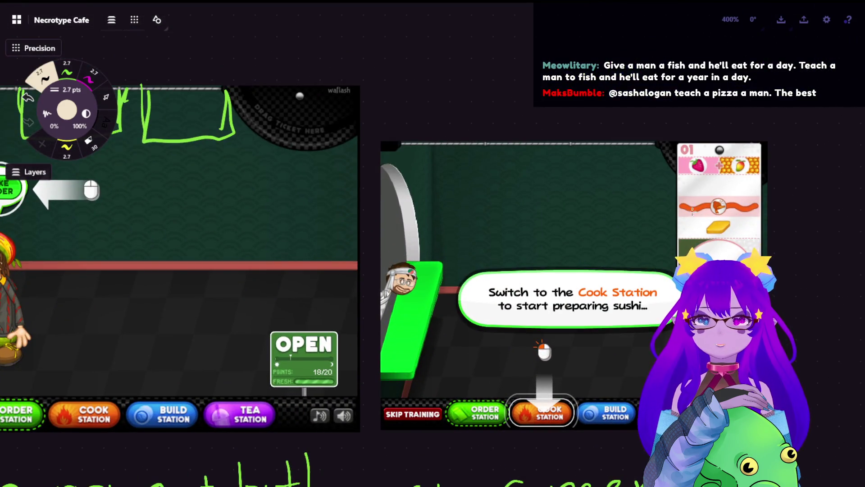
{"action": "scroll", "coordinate": [680, 249], "scroll_direction": "down", "scroll_amount": 3}
{"action": "scroll", "coordinate": [680, 249], "scroll_direction": "up", "scroll_amount": 3}
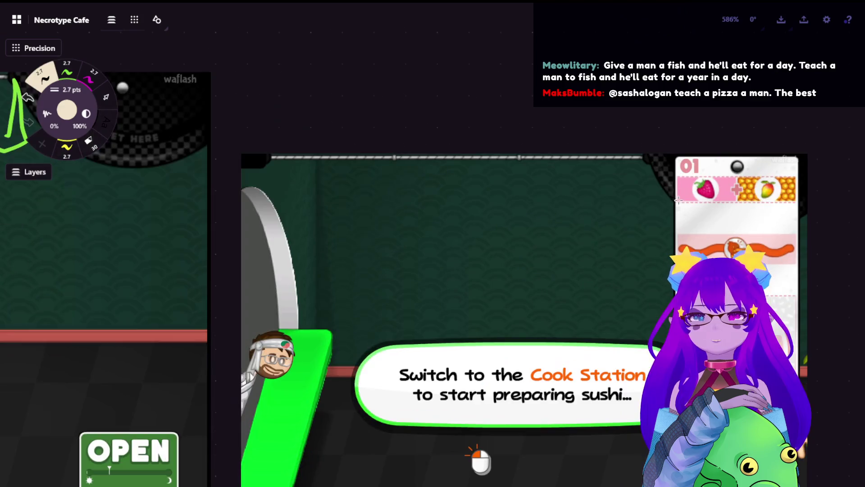
{"action": "scroll", "coordinate": [681, 250], "scroll_direction": "down", "scroll_amount": 1}
{"action": "scroll", "coordinate": [681, 249], "scroll_direction": "down", "scroll_amount": 1}
{"action": "scroll", "coordinate": [712, 144], "scroll_direction": "down", "scroll_amount": 2}
{"action": "scroll", "coordinate": [712, 145], "scroll_direction": "down", "scroll_amount": 1}
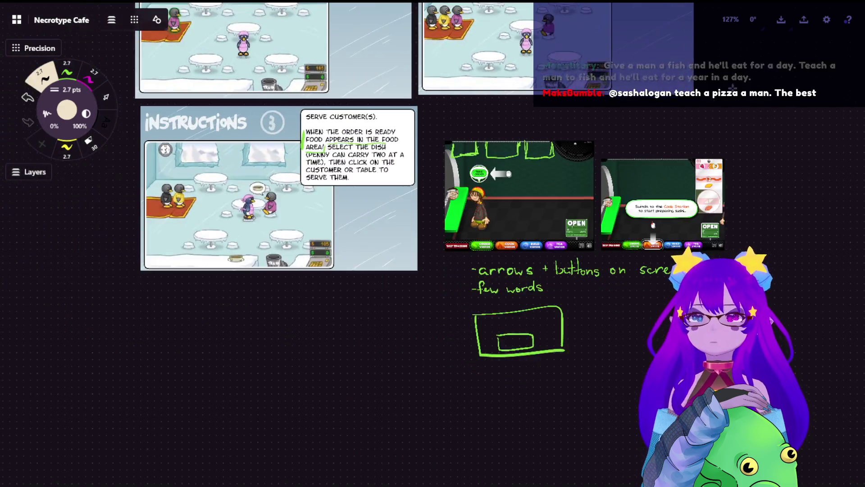
Return to the book sketch and draw a green vertical line right of the page card.
{"action": "left_click_drag", "start_coordinate": [712, 145], "coordinate": [278, 300]}
{"action": "scroll", "coordinate": [435, 266], "scroll_direction": "up", "scroll_amount": 2}
{"action": "scroll", "coordinate": [436, 265], "scroll_direction": "up", "scroll_amount": 1}
{"action": "scroll", "coordinate": [406, 257], "scroll_direction": "up", "scroll_amount": 1}
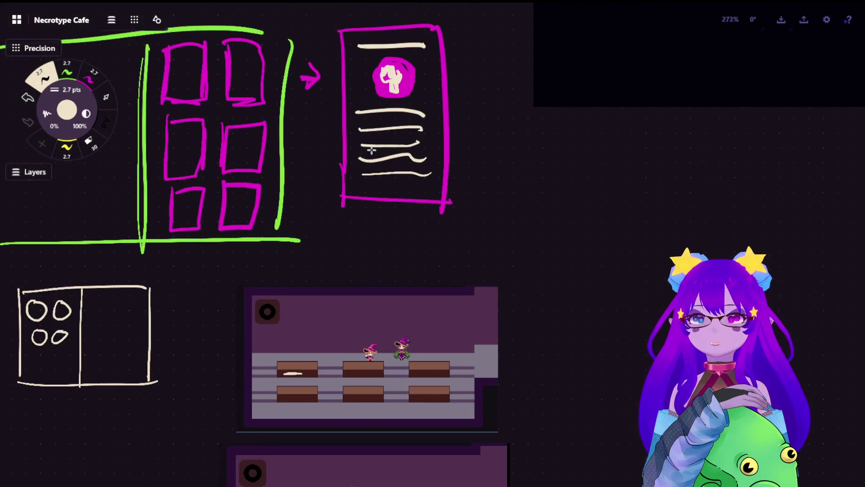
{"action": "scroll", "coordinate": [379, 250], "scroll_direction": "up", "scroll_amount": 1}
{"action": "scroll", "coordinate": [353, 245], "scroll_direction": "up", "scroll_amount": 1}
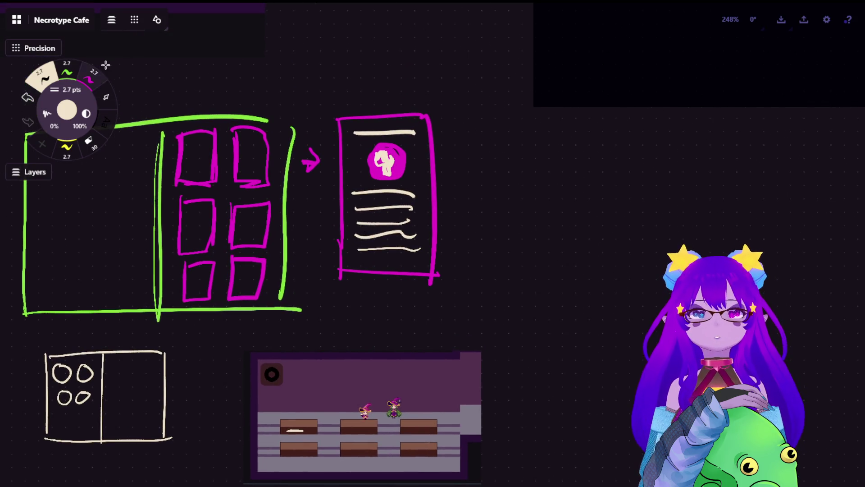
{"action": "left_click", "coordinate": [69, 73]}
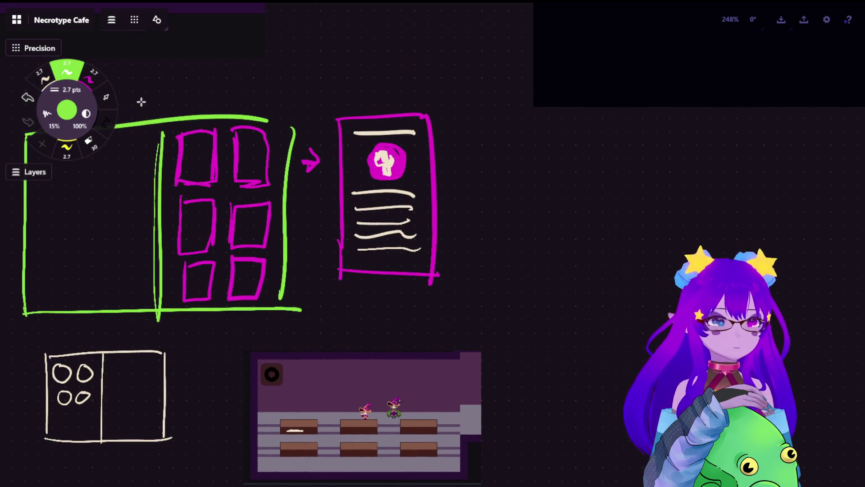
{"action": "left_click_drag", "start_coordinate": [472, 156], "coordinate": [470, 228]}
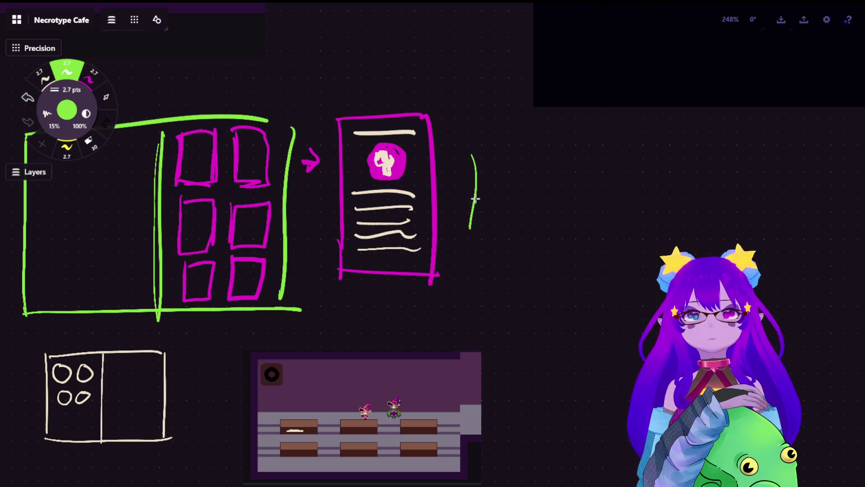
Undo the green line and delete the circle inside the small two-panel box sketch.
{"action": "key", "text": "ctrl+z"}
{"action": "left_click", "coordinate": [106, 98]}
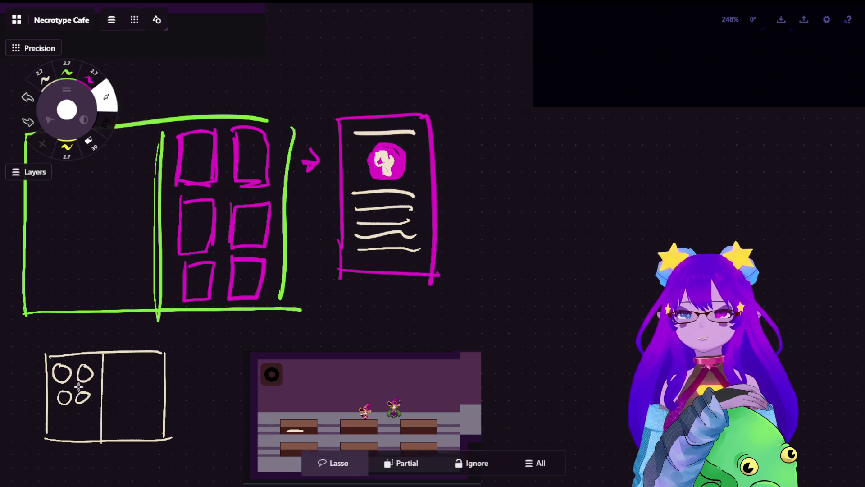
{"action": "left_click_drag", "start_coordinate": [88, 371], "coordinate": [81, 388]}
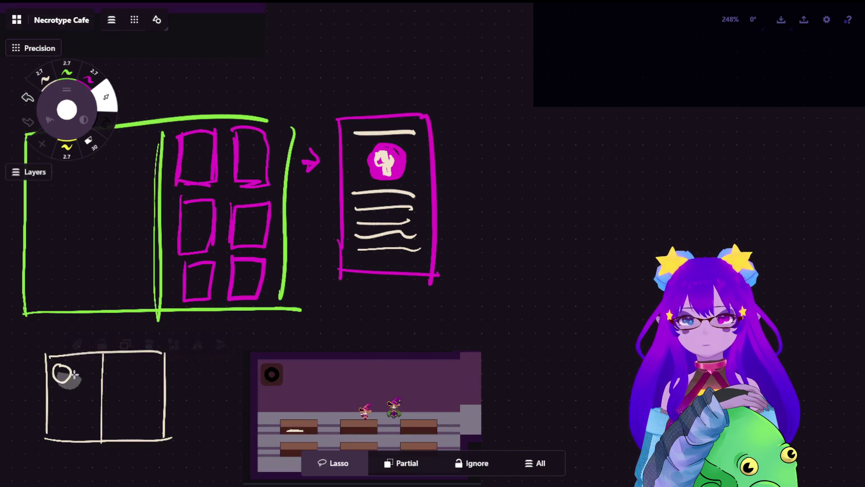
{"action": "key", "text": "Delete"}
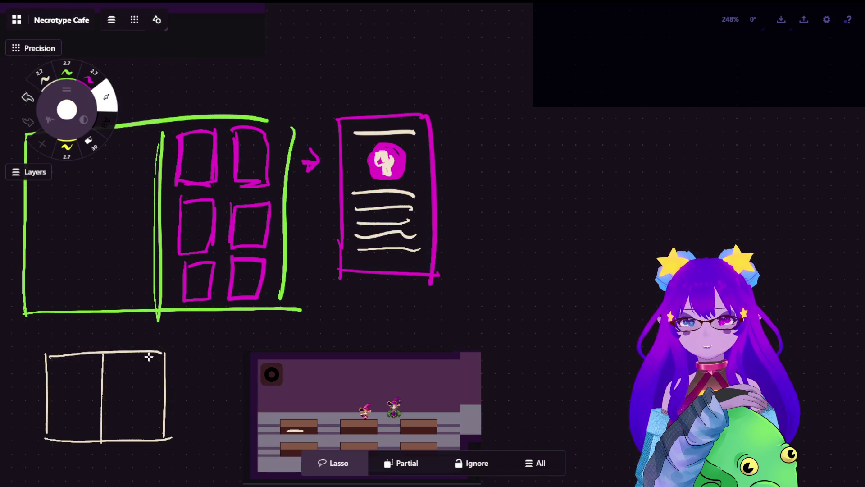
Move the two-panel box sketch up beside the book page sketch.
{"action": "left_click_drag", "start_coordinate": [142, 356], "coordinate": [188, 456]}
{"action": "left_click_drag", "start_coordinate": [138, 433], "coordinate": [608, 190]}
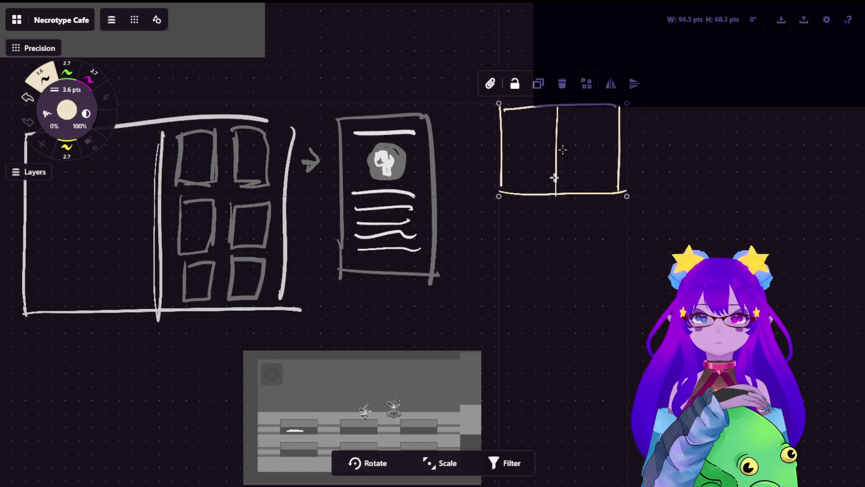
{"action": "left_click_drag", "start_coordinate": [563, 149], "coordinate": [608, 149]}
{"action": "left_click", "coordinate": [692, 116]}
{"action": "scroll", "coordinate": [692, 120], "scroll_direction": "up", "scroll_amount": 3}
{"action": "scroll", "coordinate": [693, 120], "scroll_direction": "up", "scroll_amount": 2}
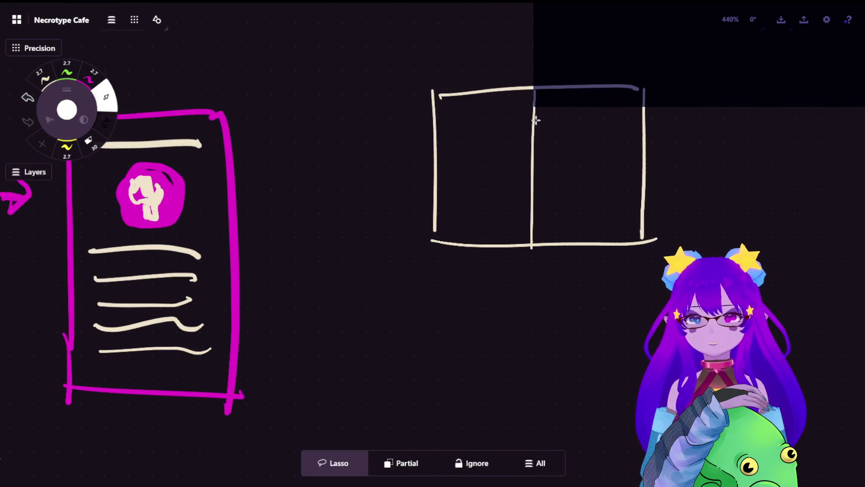
{"action": "left_click_drag", "start_coordinate": [536, 180], "coordinate": [477, 167]}
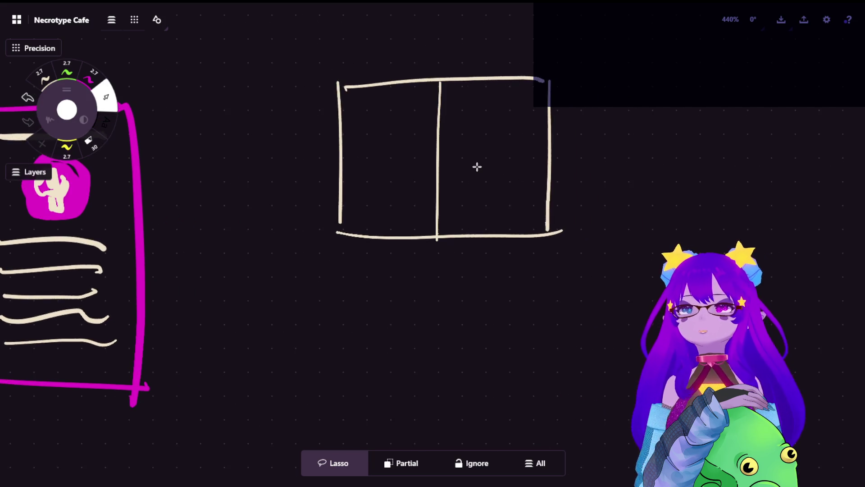
Draw a large magenta frame around the moved box sketch.
{"action": "left_click", "coordinate": [67, 71]}
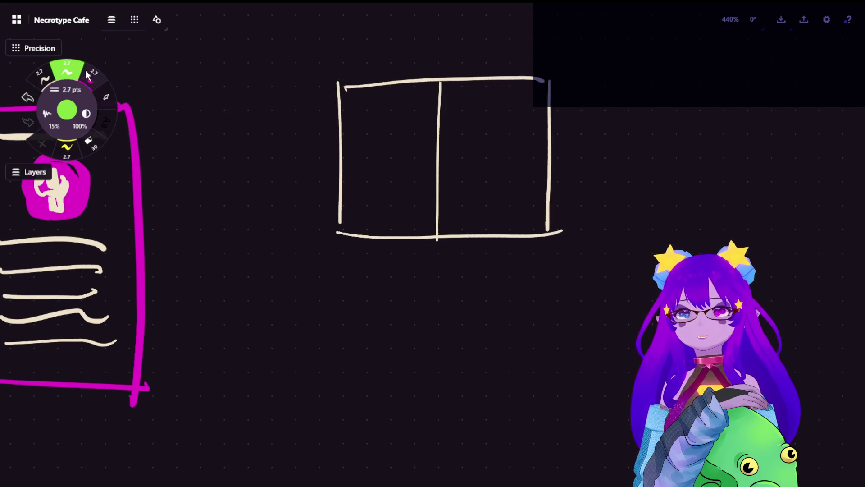
{"action": "mouse_move", "coordinate": [251, 49]}
{"action": "left_mouse_down"}
{"action": "mouse_move", "coordinate": [256, 298]}
{"action": "mouse_move", "coordinate": [623, 287]}
{"action": "left_mouse_up"}
{"action": "mouse_move", "coordinate": [251, 43]}
{"action": "left_mouse_down"}
{"action": "mouse_move", "coordinate": [588, 22]}
{"action": "mouse_move", "coordinate": [631, 149]}
{"action": "mouse_move", "coordinate": [629, 287]}
{"action": "left_mouse_up"}
Shift the cream box down inside the frame and erase the bottom ends of its lines.
{"action": "left_click", "coordinate": [105, 102]}
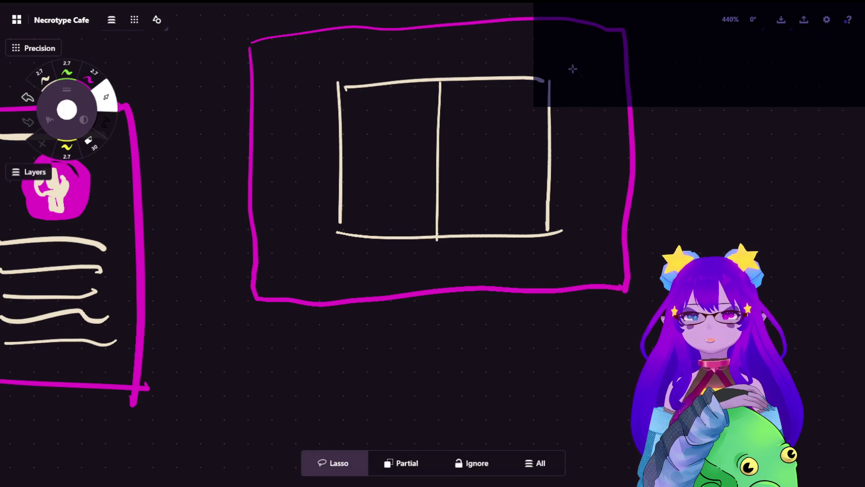
{"action": "left_click_drag", "start_coordinate": [577, 71], "coordinate": [554, 258]}
{"action": "left_click_drag", "start_coordinate": [491, 145], "coordinate": [474, 218]}
{"action": "left_click", "coordinate": [480, 312]}
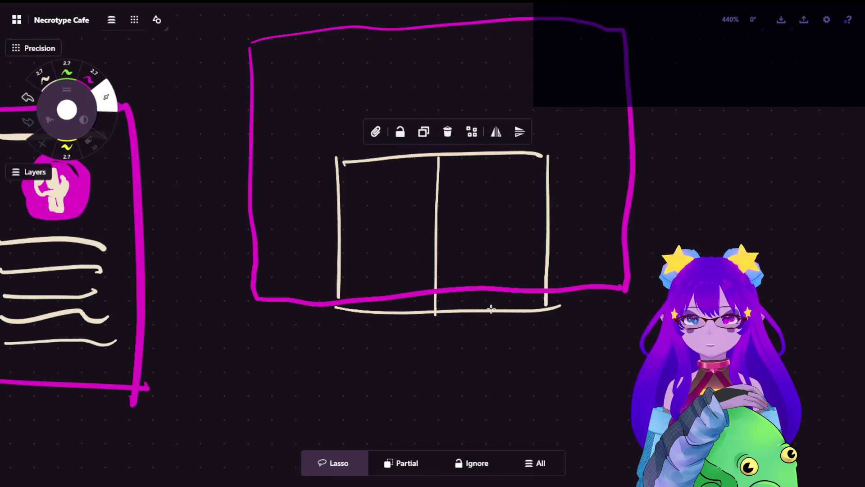
{"action": "left_click", "coordinate": [503, 304]}
{"action": "key", "text": "e"}
{"action": "left_click_drag", "start_coordinate": [446, 307], "coordinate": [541, 313]}
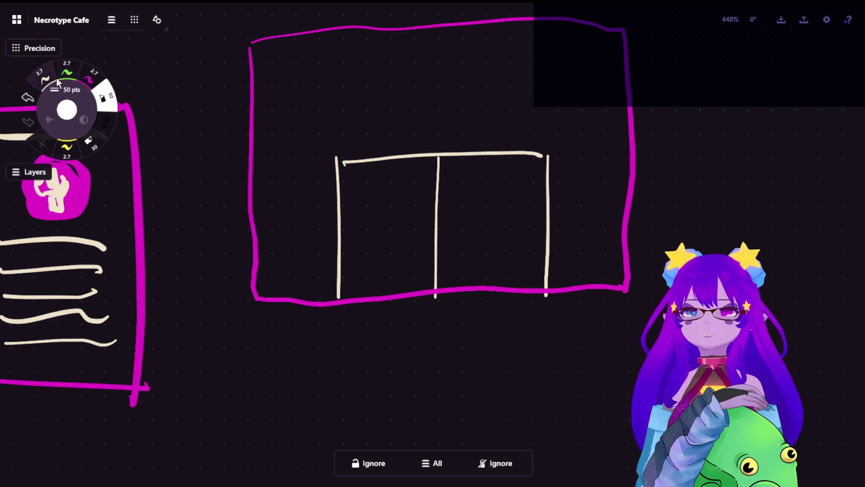
Redraw the box's bottom edge in cream and move the box back up within the frame.
{"action": "left_click", "coordinate": [40, 75]}
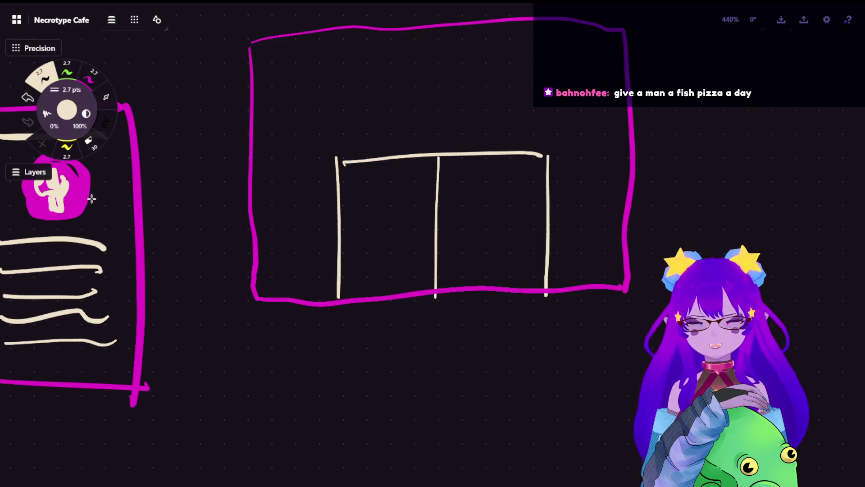
{"action": "left_click_drag", "start_coordinate": [334, 308], "coordinate": [562, 307]}
{"action": "left_click", "coordinate": [439, 232]}
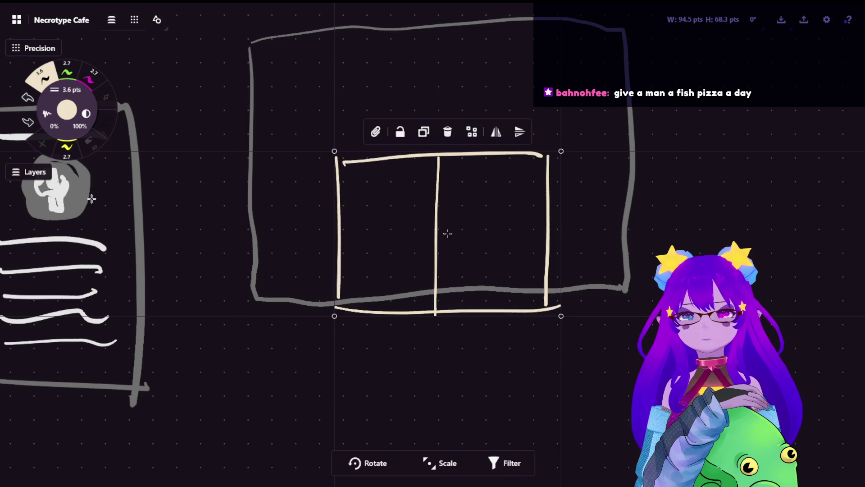
{"action": "left_click_drag", "start_coordinate": [439, 232], "coordinate": [439, 158]}
{"action": "key", "text": "Escape"}
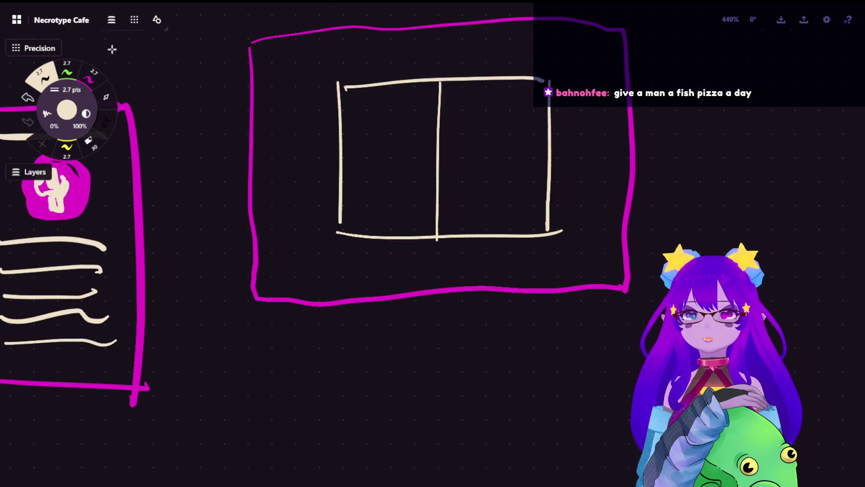
Draw pink tabs on the book's right edge and top-left corner, undoing a stray stroke.
{"action": "left_click", "coordinate": [93, 78]}
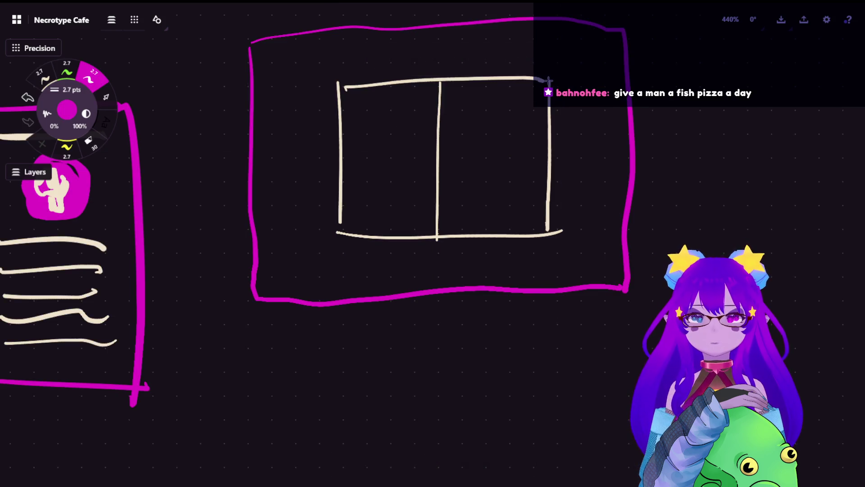
{"action": "left_click_drag", "start_coordinate": [557, 82], "coordinate": [558, 107]}
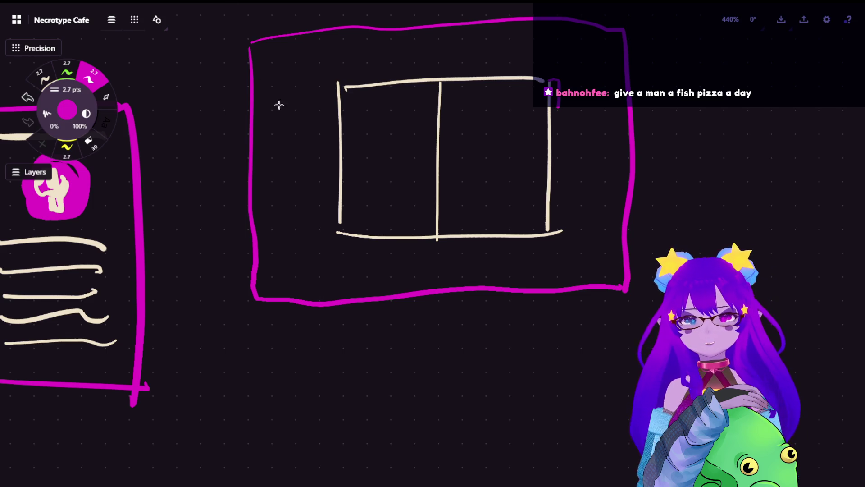
{"action": "scroll", "coordinate": [315, 232], "scroll_direction": "up", "scroll_amount": 3}
{"action": "scroll", "coordinate": [315, 232], "scroll_direction": "right", "scroll_amount": 2}
{"action": "scroll", "coordinate": [285, 212], "scroll_direction": "right", "scroll_amount": 2}
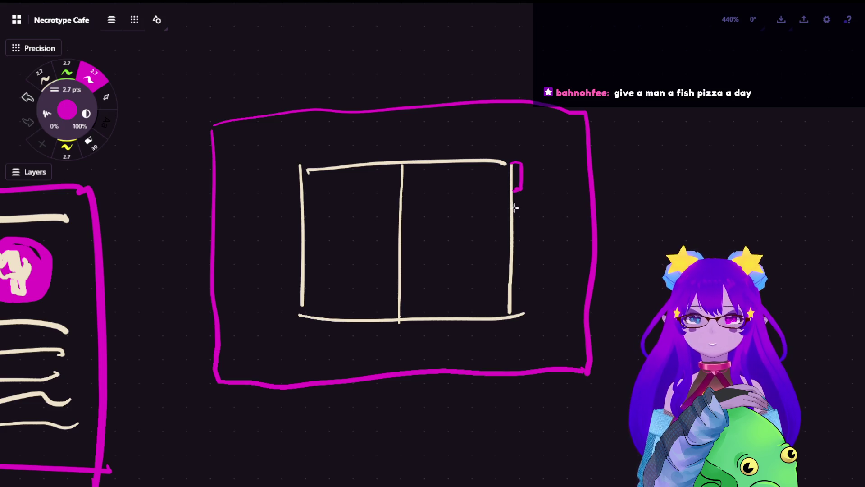
{"action": "left_click_drag", "start_coordinate": [521, 211], "coordinate": [516, 234]}
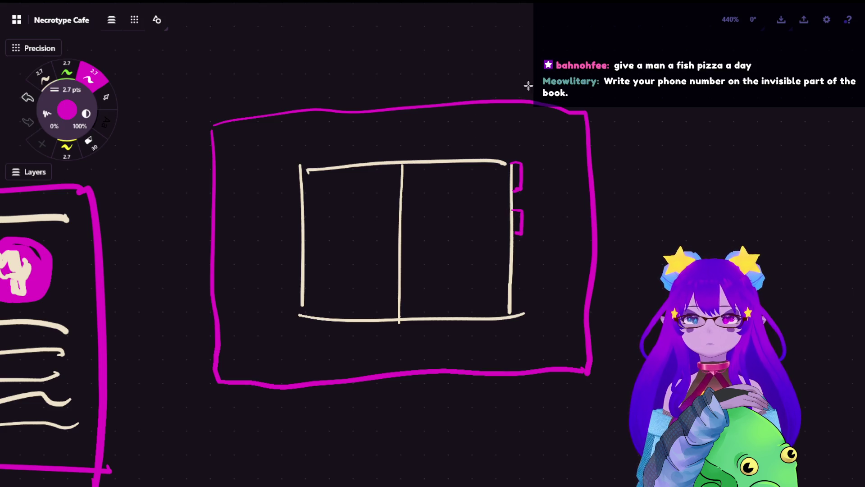
{"action": "left_click_drag", "start_coordinate": [309, 165], "coordinate": [333, 163]}
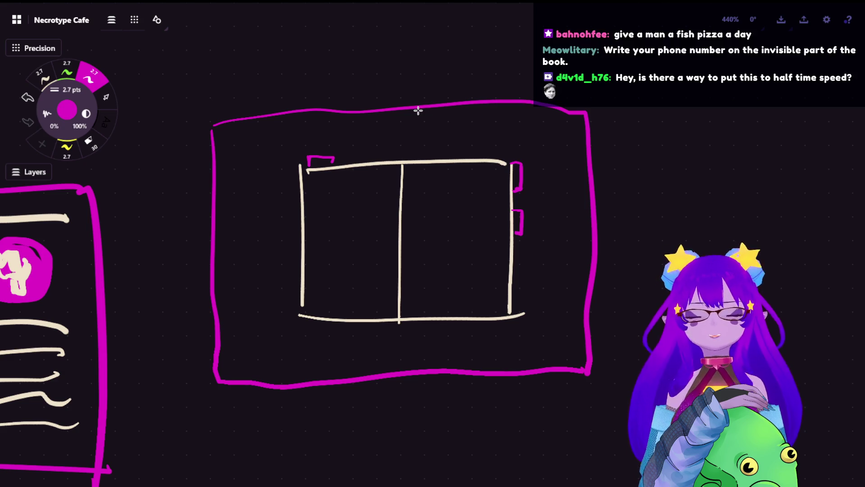
{"action": "left_click_drag", "start_coordinate": [533, 164], "coordinate": [534, 188]}
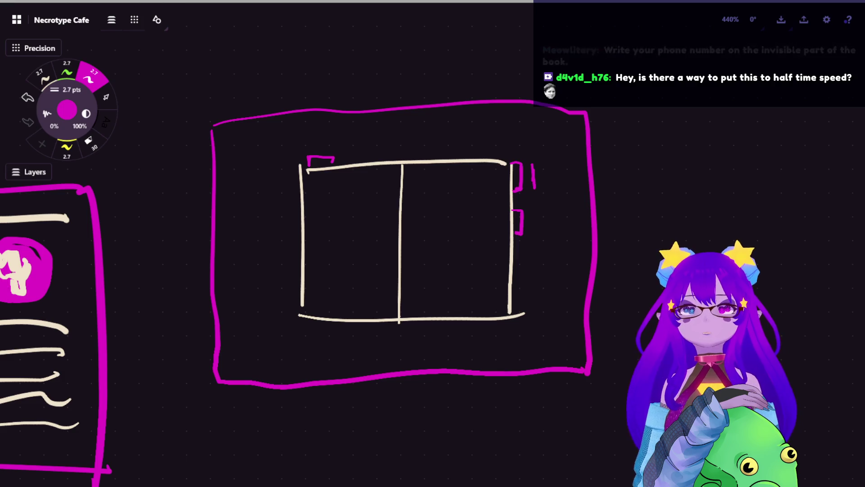
{"action": "key", "text": "ctrl+z"}
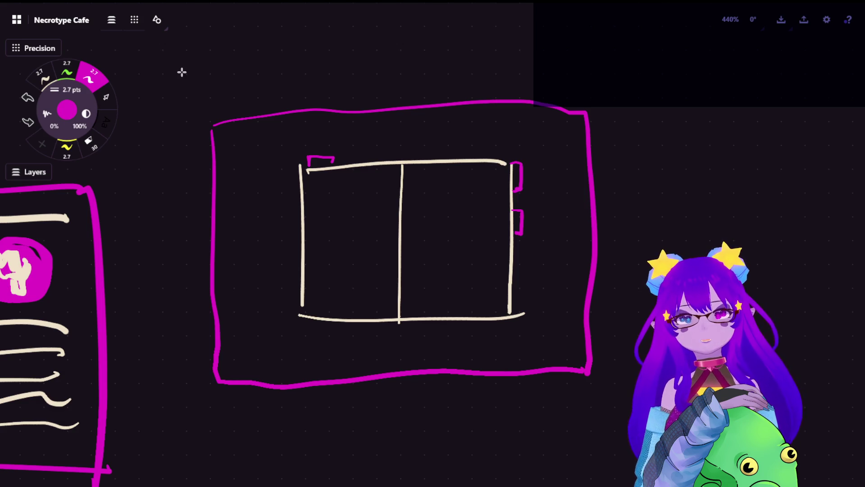
{"action": "scroll", "coordinate": [182, 72], "scroll_direction": "down", "scroll_amount": 1}
{"action": "scroll", "coordinate": [171, 243], "scroll_direction": "down", "scroll_amount": 5}
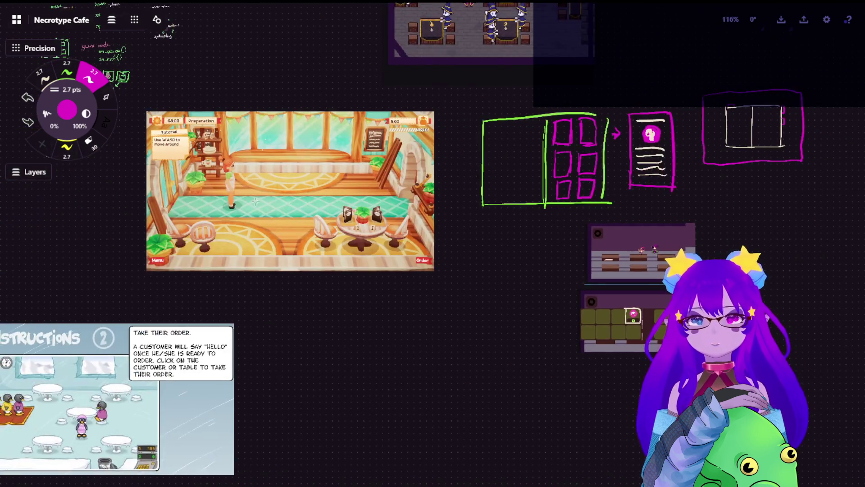
{"action": "scroll", "coordinate": [311, 162], "scroll_direction": "up", "scroll_amount": 3}
{"action": "scroll", "coordinate": [420, 126], "scroll_direction": "up", "scroll_amount": 2}
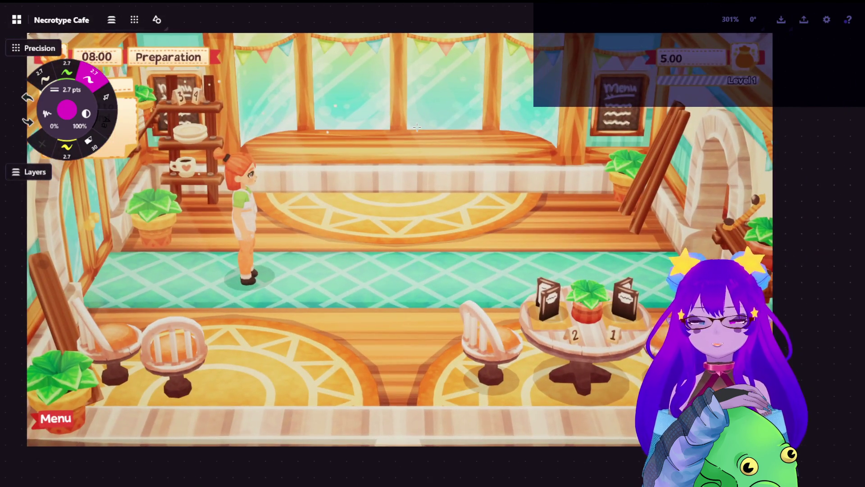
{"action": "scroll", "coordinate": [420, 126], "scroll_direction": "down", "scroll_amount": 2}
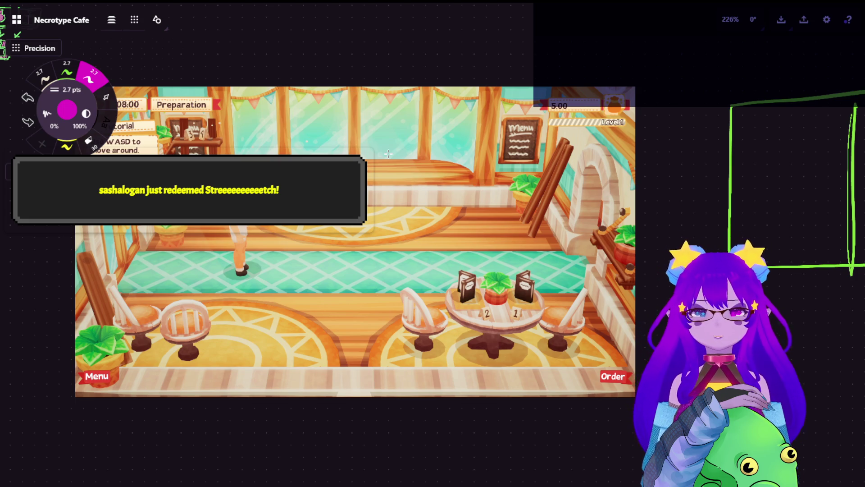
{"action": "scroll", "coordinate": [469, 230], "scroll_direction": "down", "scroll_amount": 5}
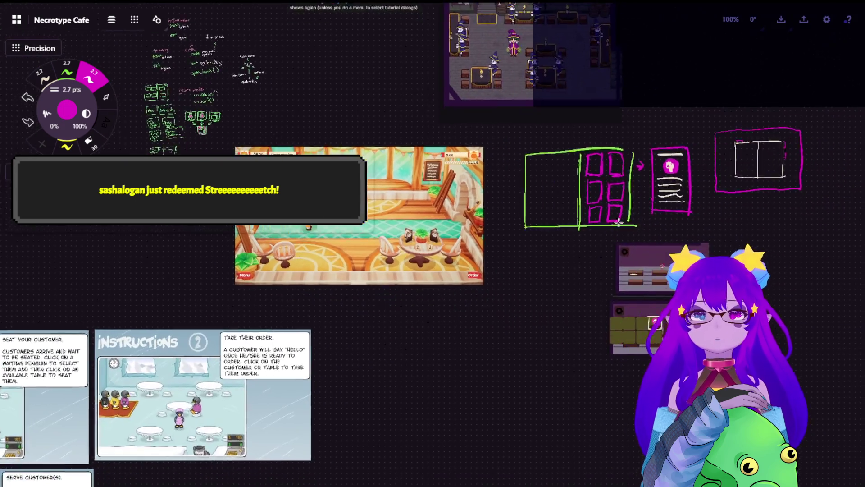
{"action": "scroll", "coordinate": [473, 297], "scroll_direction": "up", "scroll_amount": 3}
{"action": "scroll", "coordinate": [474, 297], "scroll_direction": "up", "scroll_amount": 3}
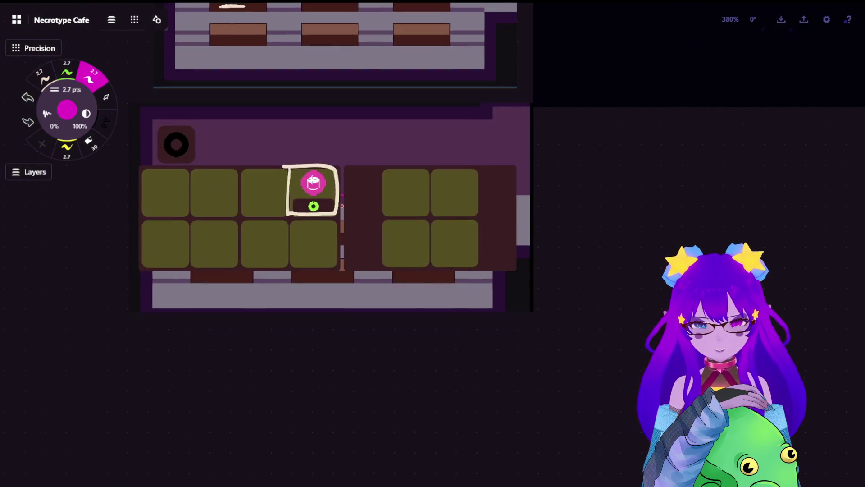
{"action": "scroll", "coordinate": [357, 227], "scroll_direction": "up", "scroll_amount": 2}
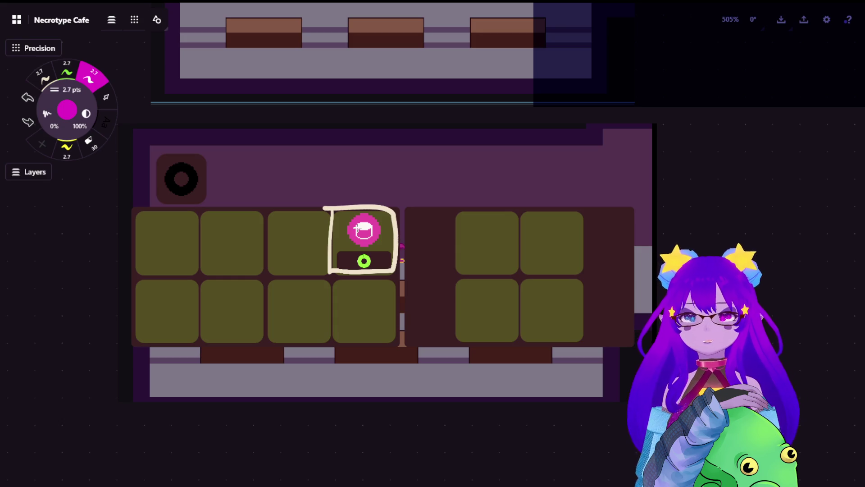
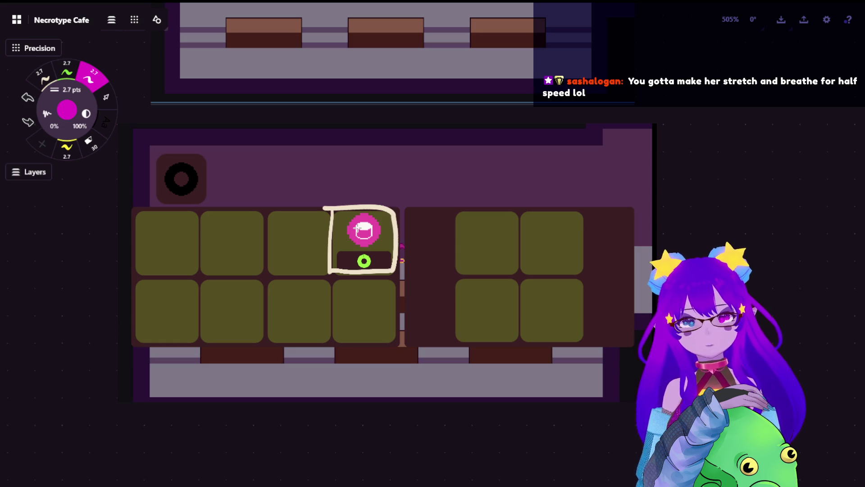
{"action": "scroll", "coordinate": [307, 156], "scroll_direction": "down", "scroll_amount": 3}
{"action": "scroll", "coordinate": [307, 156], "scroll_direction": "down", "scroll_amount": 2}
{"action": "scroll", "coordinate": [307, 156], "scroll_direction": "down", "scroll_amount": 2}
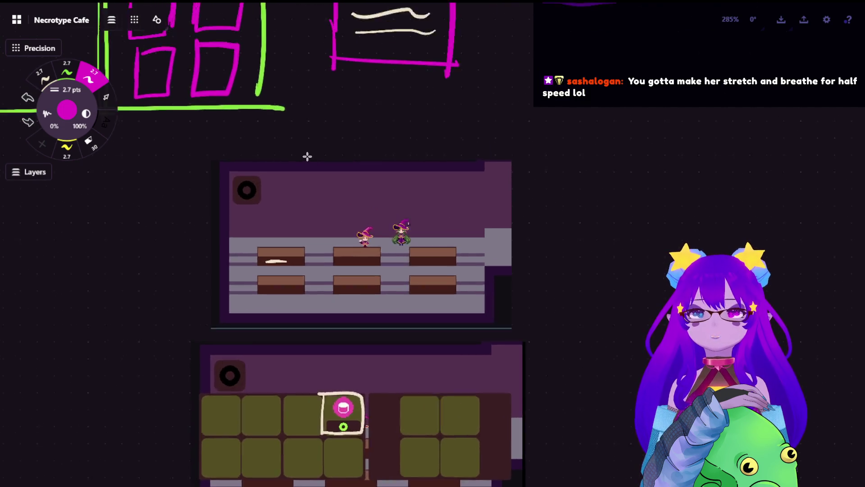
{"action": "scroll", "coordinate": [308, 156], "scroll_direction": "up", "scroll_amount": 4}
{"action": "scroll", "coordinate": [318, 194], "scroll_direction": "up", "scroll_amount": 2}
{"action": "scroll", "coordinate": [318, 194], "scroll_direction": "up", "scroll_amount": 3}
{"action": "scroll", "coordinate": [318, 194], "scroll_direction": "up", "scroll_amount": 3}
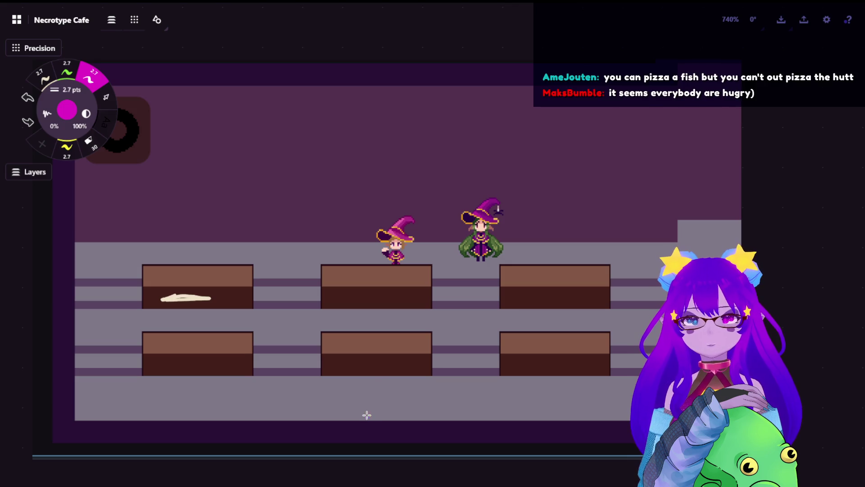
Scribble test strokes and a zigzag over the cafe screenshot, then undo them all.
{"action": "left_click_drag", "start_coordinate": [367, 417], "coordinate": [372, 426]}
{"action": "left_click_drag", "start_coordinate": [178, 254], "coordinate": [250, 246]}
{"action": "left_click_drag", "start_coordinate": [364, 250], "coordinate": [400, 250]}
{"action": "left_click_drag", "start_coordinate": [513, 240], "coordinate": [591, 242]}
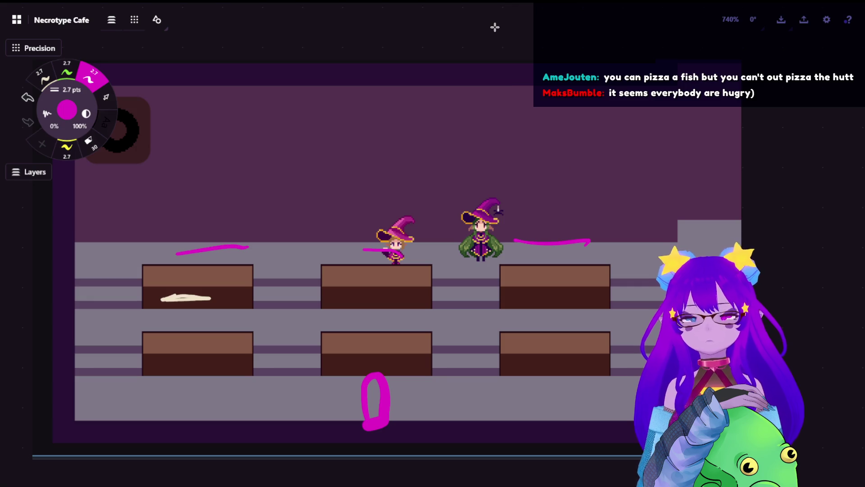
{"action": "key", "text": "ctrl+z"}
{"action": "key", "text": "ctrl+z"}
{"action": "key", "text": "ctrl+z"}
{"action": "key", "text": "ctrl+z"}
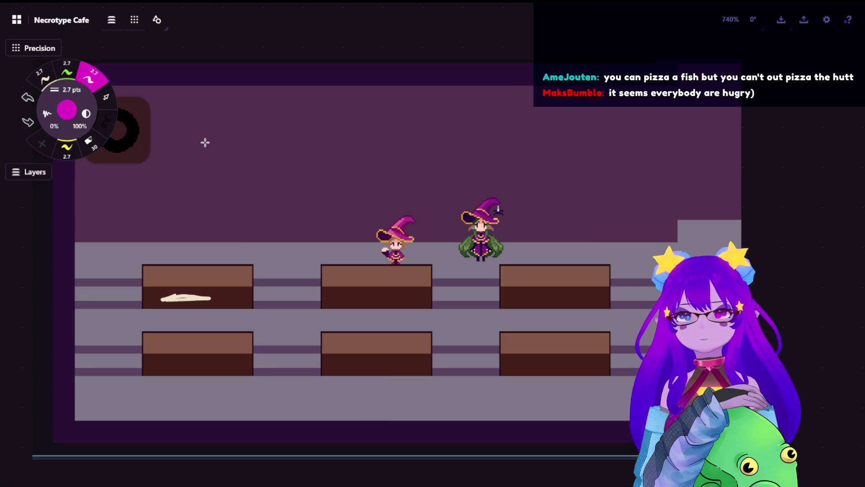
{"action": "left_click_drag", "start_coordinate": [456, 122], "coordinate": [598, 418]}
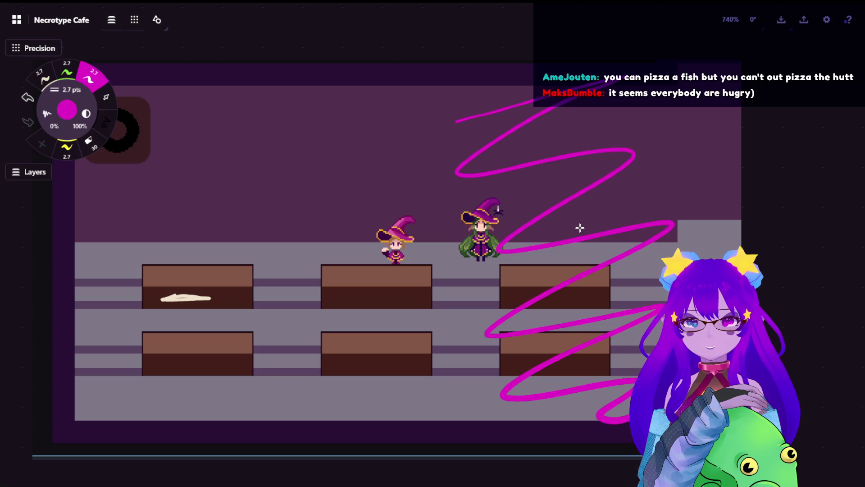
{"action": "key", "text": "ctrl+z"}
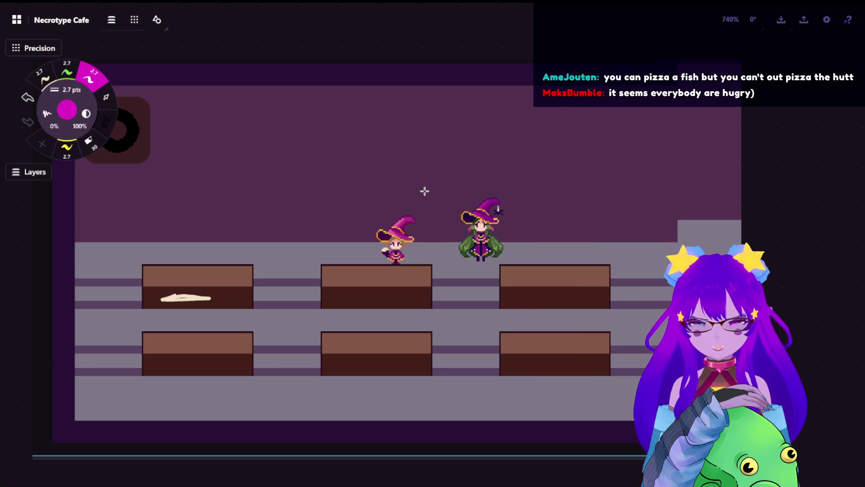
{"action": "scroll", "coordinate": [425, 190], "scroll_direction": "down", "scroll_amount": 3}
{"action": "scroll", "coordinate": [415, 196], "scroll_direction": "down", "scroll_amount": 2}
{"action": "scroll", "coordinate": [405, 224], "scroll_direction": "down", "scroll_amount": 3}
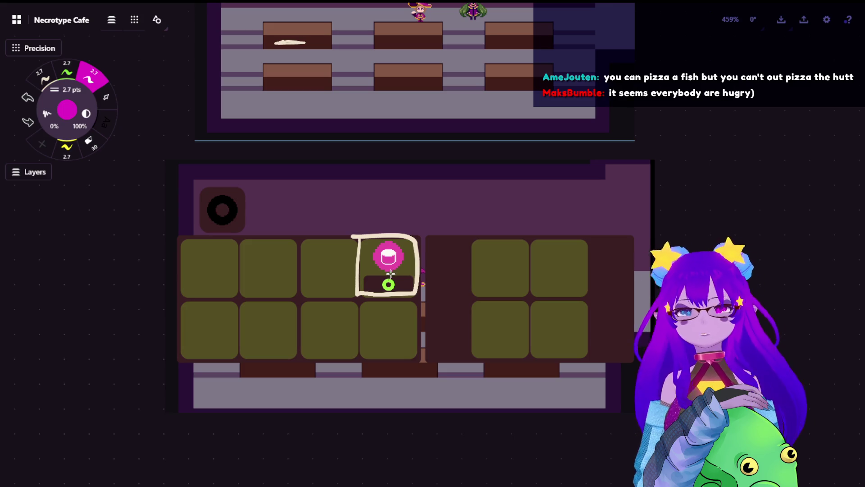
Draw four hand-drawn squares inside the left panel of the layout sketch.
{"action": "left_click_drag", "start_coordinate": [379, 309], "coordinate": [383, 225]}
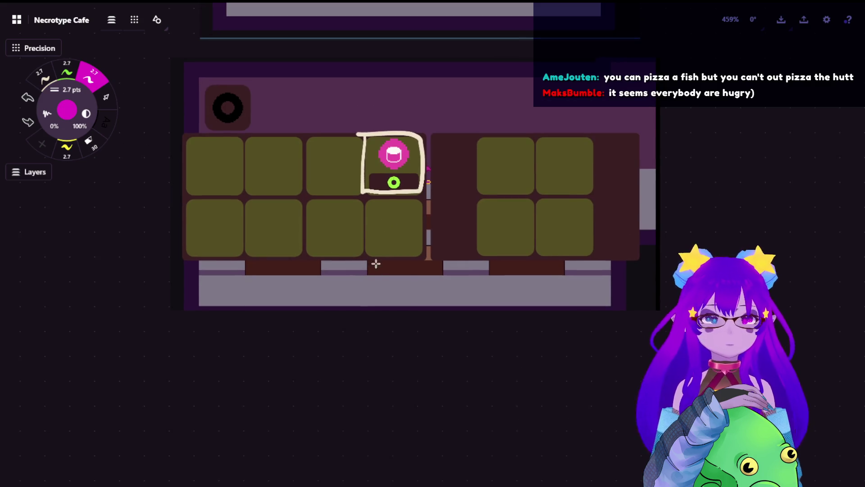
{"action": "left_click_drag", "start_coordinate": [399, 97], "coordinate": [377, 331]}
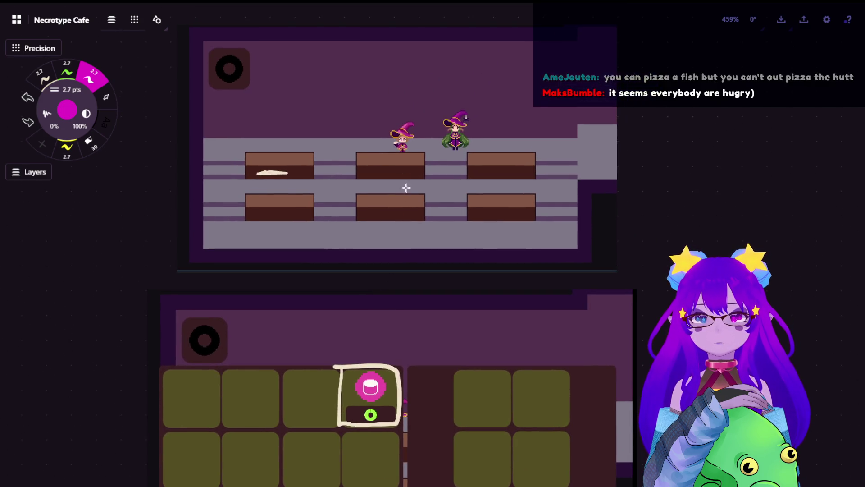
{"action": "scroll", "coordinate": [388, 321], "scroll_direction": "down", "scroll_amount": 3}
{"action": "scroll", "coordinate": [430, 153], "scroll_direction": "up", "scroll_amount": 5}
{"action": "scroll", "coordinate": [429, 153], "scroll_direction": "up", "scroll_amount": 3}
{"action": "scroll", "coordinate": [426, 116], "scroll_direction": "up", "scroll_amount": 5}
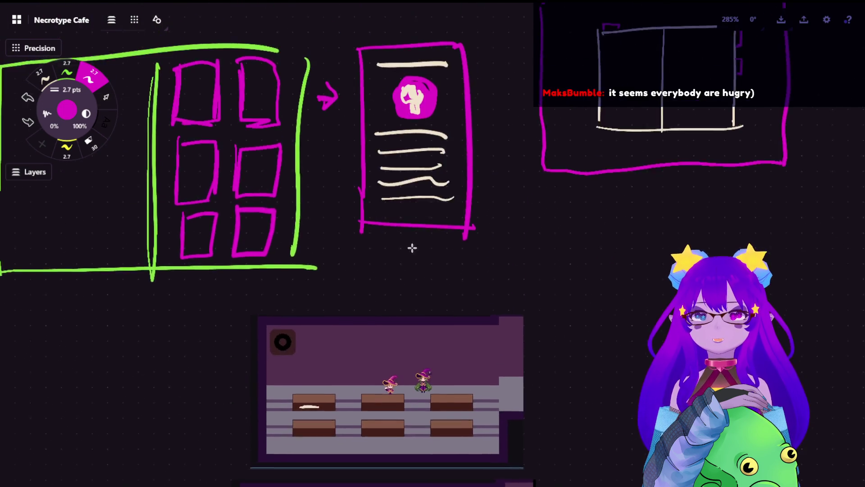
{"action": "scroll", "coordinate": [411, 245], "scroll_direction": "up", "scroll_amount": 3}
{"action": "scroll", "coordinate": [318, 207], "scroll_direction": "up", "scroll_amount": 2}
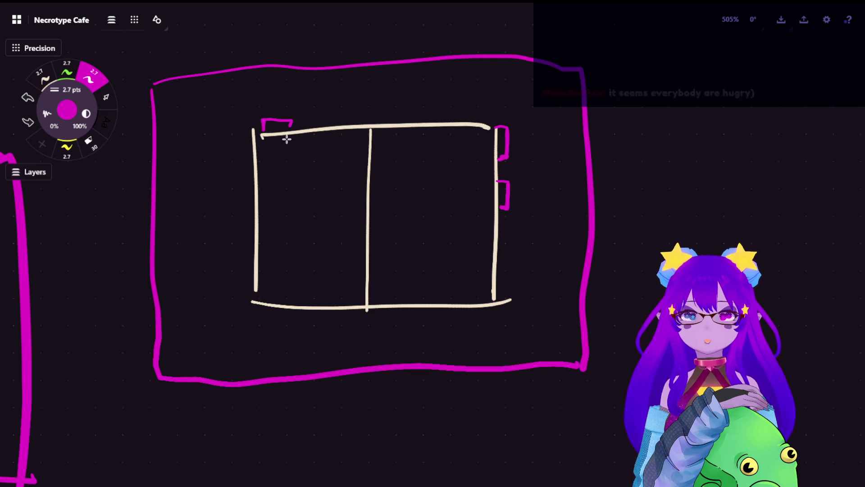
{"action": "left_click_drag", "start_coordinate": [270, 162], "coordinate": [327, 157]}
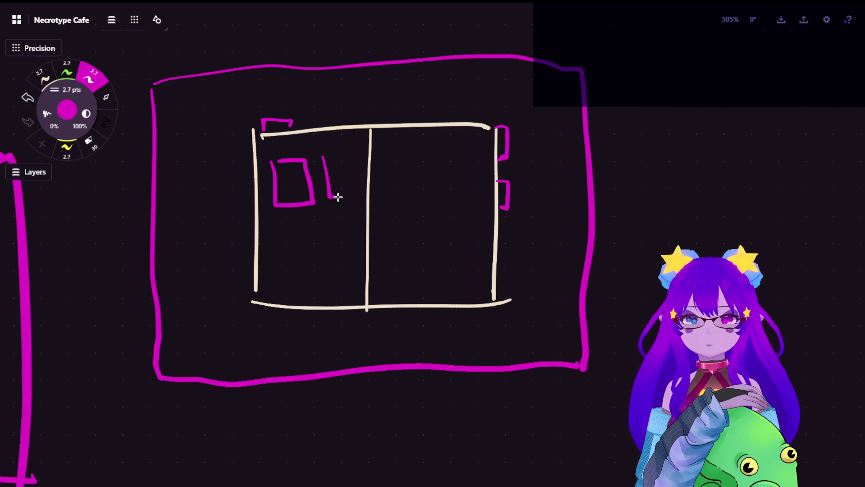
{"action": "mouse_move", "coordinate": [274, 239]}
{"action": "left_mouse_down"}
{"action": "mouse_move", "coordinate": [300, 274]}
{"action": "mouse_move", "coordinate": [270, 236]}
{"action": "mouse_move", "coordinate": [323, 280]}
{"action": "mouse_move", "coordinate": [343, 233]}
{"action": "left_mouse_up"}
Lasso the four squares, recolour them green and paste a copy into the right panel.
{"action": "key", "text": "s"}
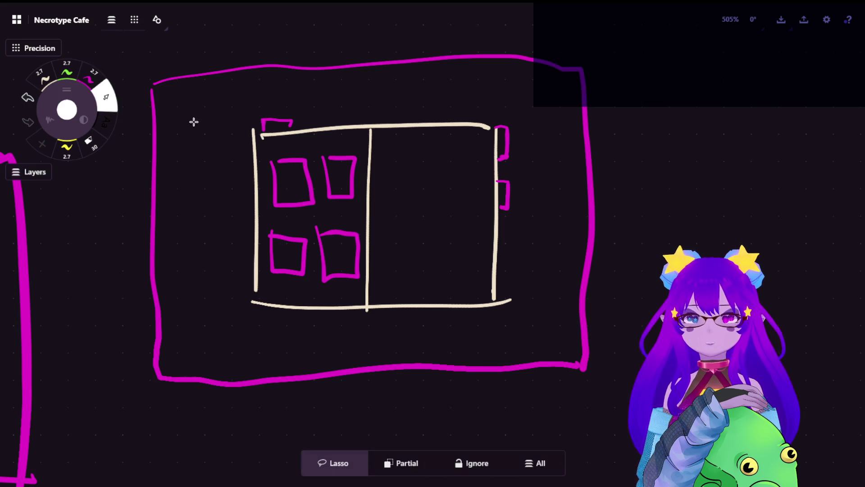
{"action": "left_click_drag", "start_coordinate": [309, 155], "coordinate": [340, 257]}
{"action": "key", "text": "ctrl+c"}
{"action": "left_click", "coordinate": [66, 70]}
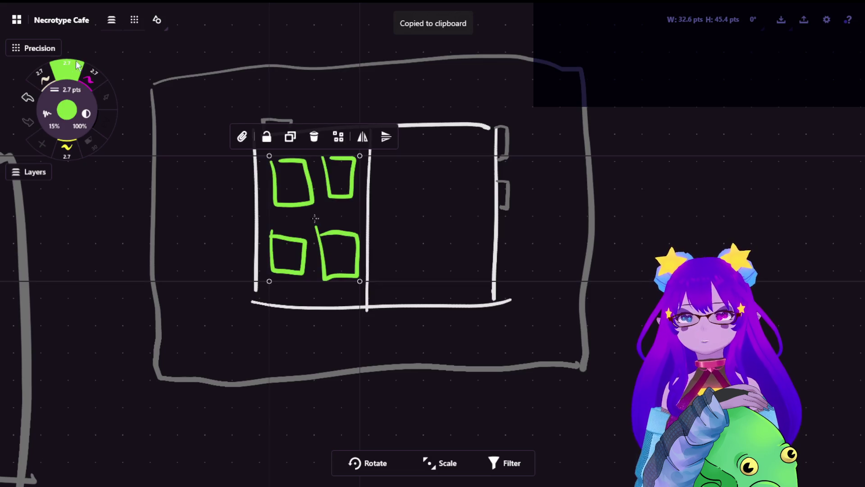
{"action": "key", "text": "ctrl+v"}
{"action": "left_click", "coordinate": [612, 194]}
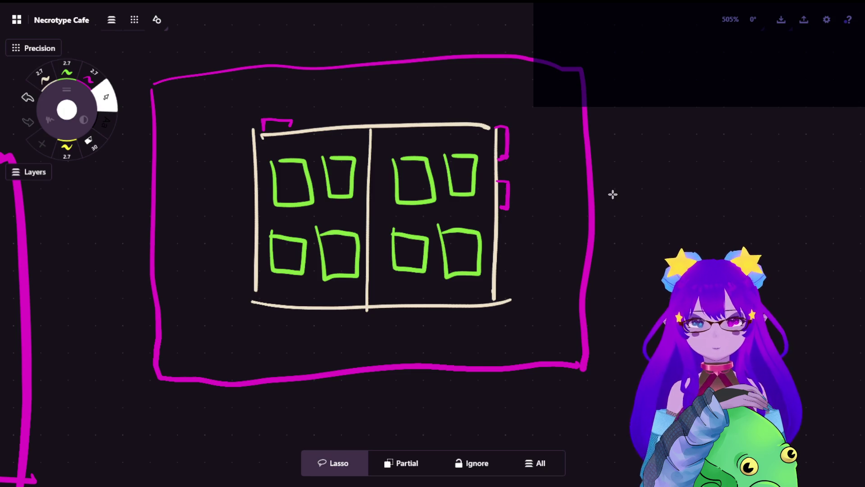
{"action": "scroll", "coordinate": [378, 193], "scroll_direction": "down", "scroll_amount": 5}
{"action": "scroll", "coordinate": [328, 276], "scroll_direction": "down", "scroll_amount": 5}
{"action": "left_click_drag", "start_coordinate": [328, 276], "coordinate": [415, 159]}
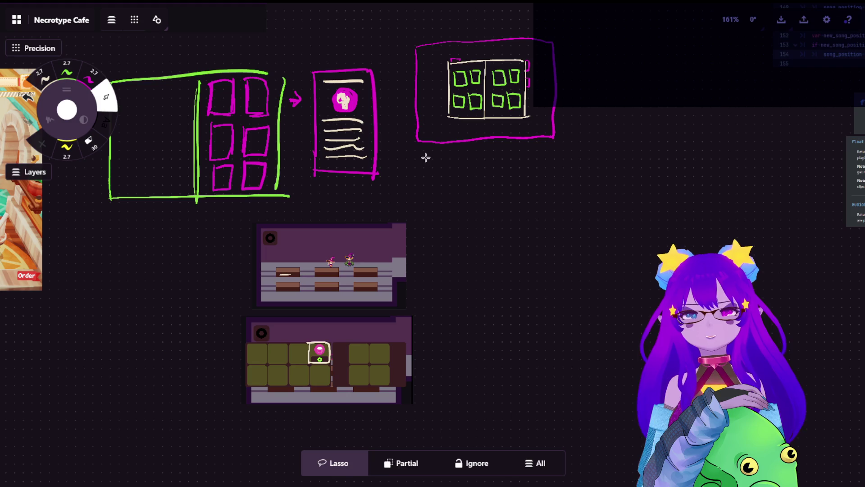
{"action": "scroll", "coordinate": [514, 115], "scroll_direction": "up", "scroll_amount": 3}
{"action": "scroll", "coordinate": [534, 75], "scroll_direction": "up", "scroll_amount": 3}
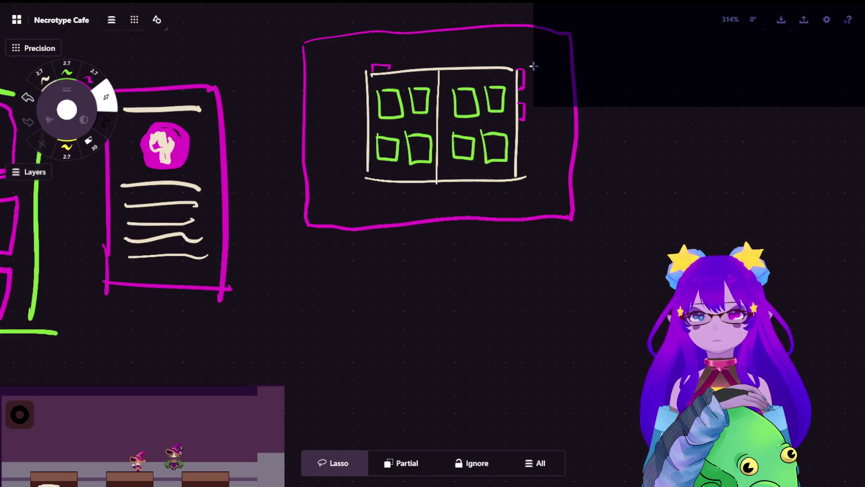
{"action": "scroll", "coordinate": [460, 115], "scroll_direction": "up", "scroll_amount": 1}
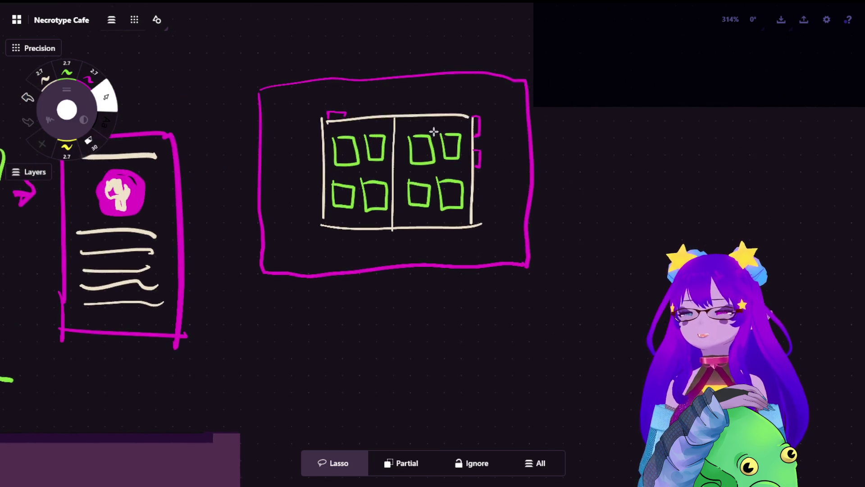
{"action": "scroll", "coordinate": [438, 141], "scroll_direction": "up", "scroll_amount": 1}
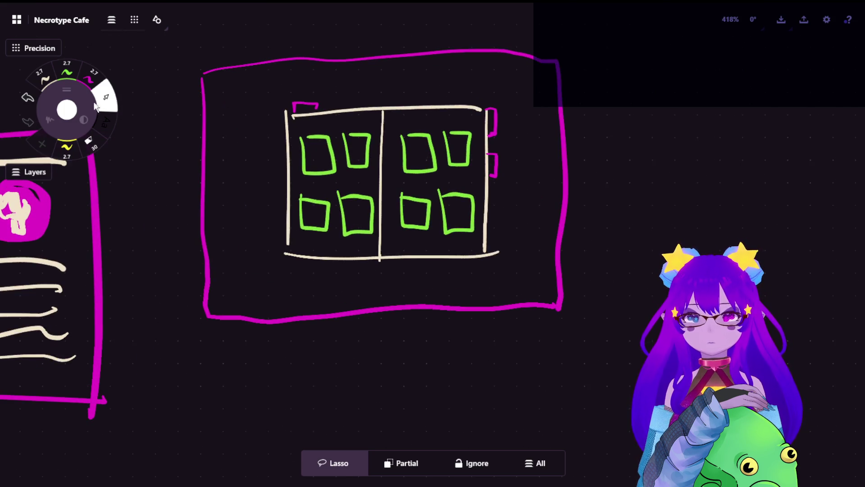
With the yellow pen, draw a rectangle over each of the four groups of green squares.
{"action": "left_click", "coordinate": [67, 149]}
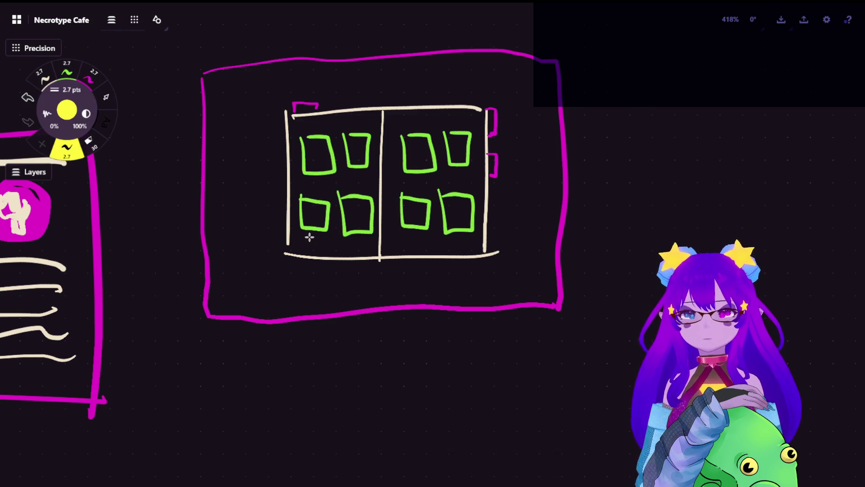
{"action": "left_click_drag", "start_coordinate": [312, 235], "coordinate": [312, 246]}
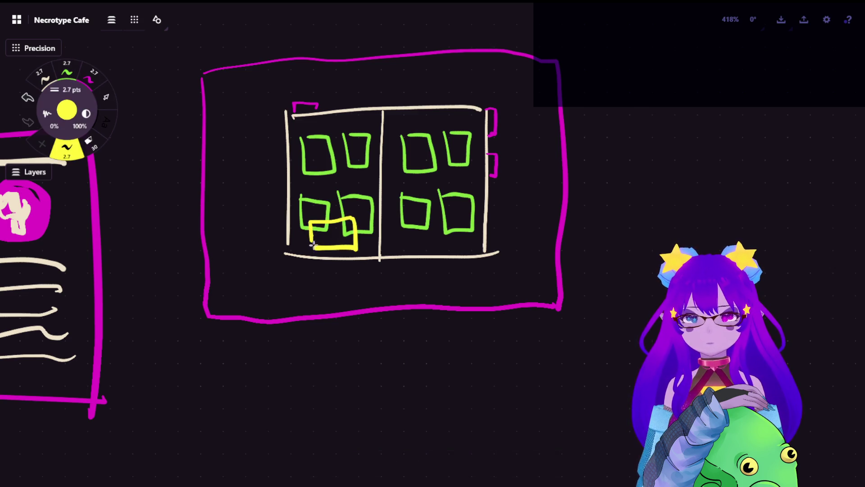
{"action": "left_click_drag", "start_coordinate": [311, 163], "coordinate": [316, 183]}
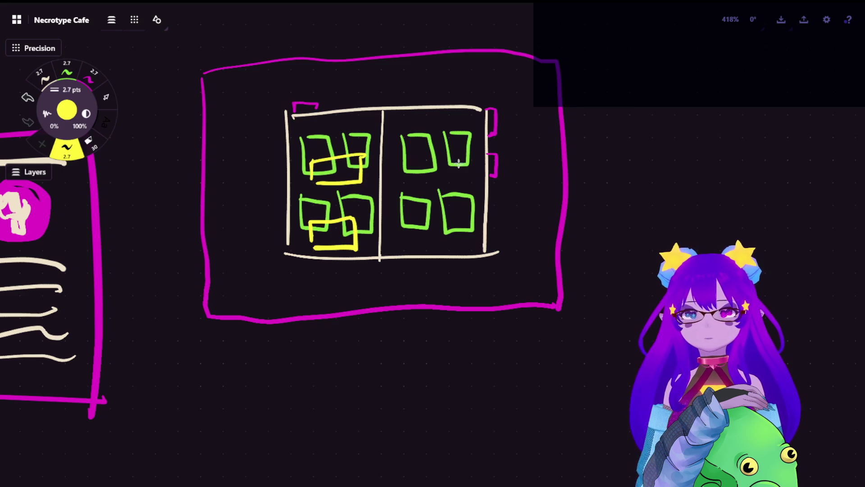
{"action": "left_click_drag", "start_coordinate": [408, 181], "coordinate": [412, 181]}
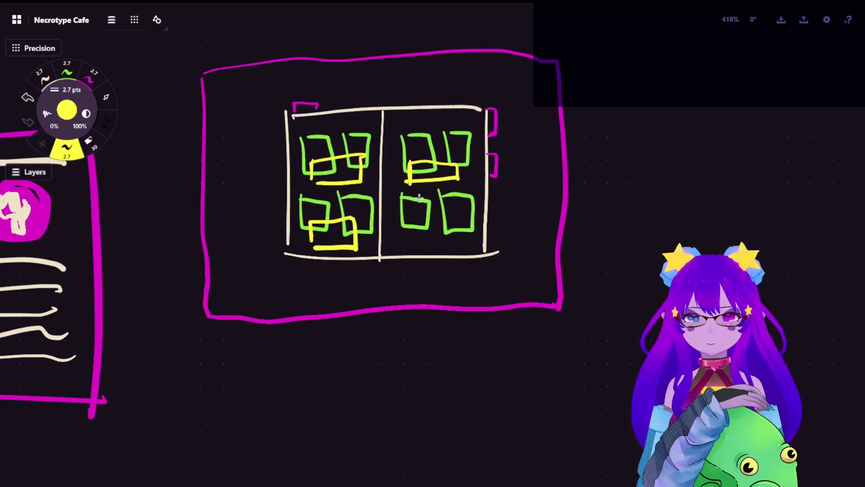
{"action": "left_click_drag", "start_coordinate": [410, 219], "coordinate": [418, 221]}
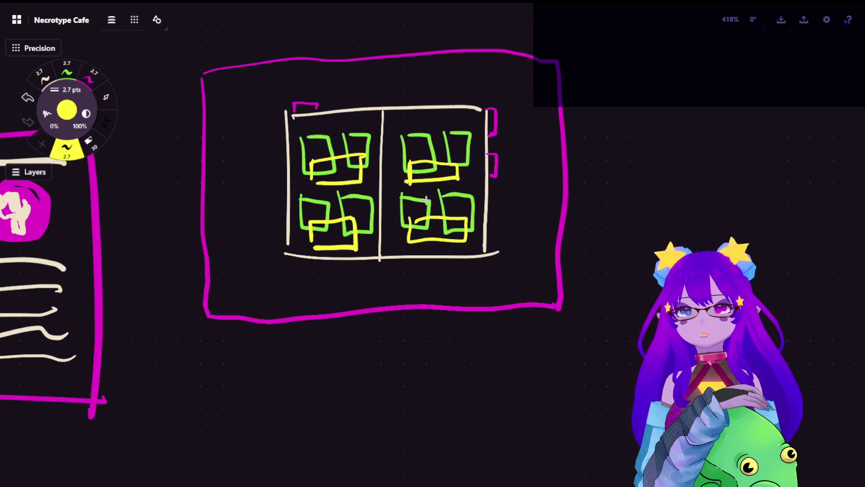
{"action": "scroll", "coordinate": [302, 176], "scroll_direction": "down", "scroll_amount": 5}
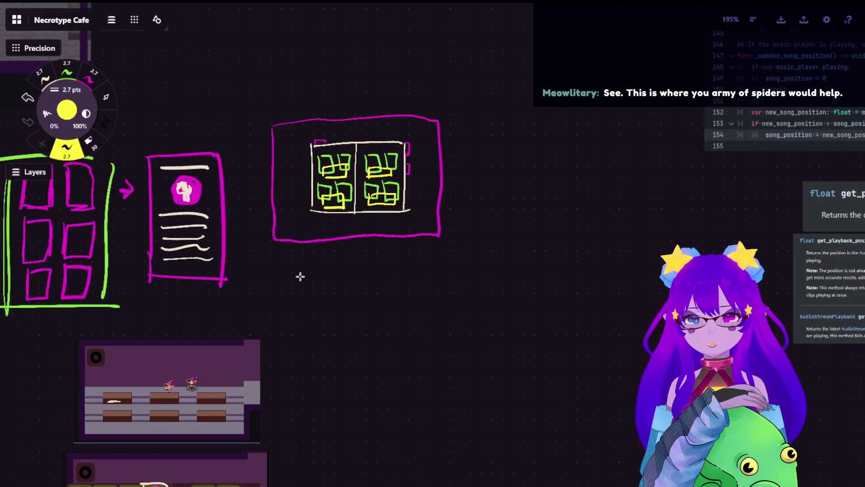
{"action": "scroll", "coordinate": [390, 272], "scroll_direction": "down", "scroll_amount": 5}
{"action": "scroll", "coordinate": [390, 271], "scroll_direction": "up", "scroll_amount": 2}
{"action": "scroll", "coordinate": [285, 377], "scroll_direction": "up", "scroll_amount": 3}
{"action": "scroll", "coordinate": [383, 235], "scroll_direction": "up", "scroll_amount": 2}
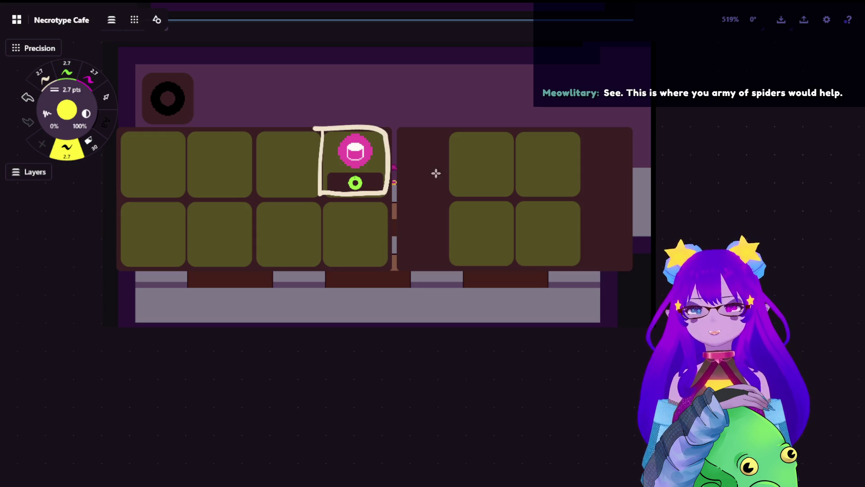
{"action": "scroll", "coordinate": [475, 201], "scroll_direction": "down", "scroll_amount": 1}
{"action": "scroll", "coordinate": [474, 201], "scroll_direction": "down", "scroll_amount": 5}
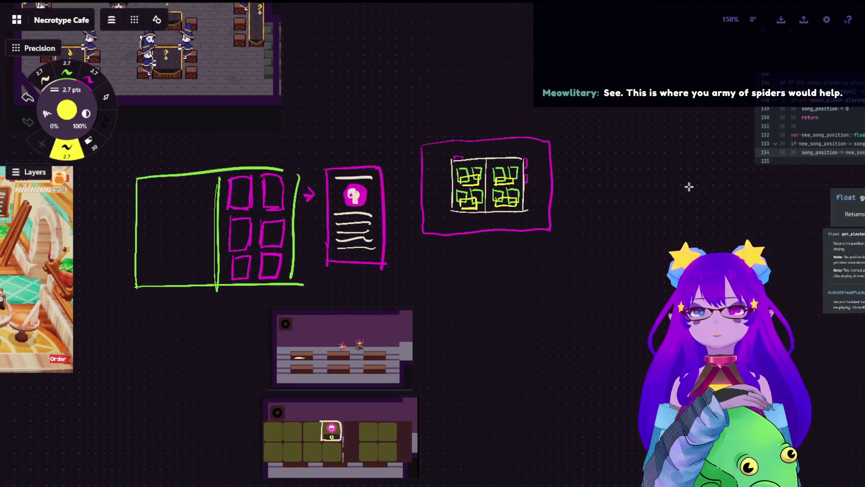
{"action": "scroll", "coordinate": [562, 269], "scroll_direction": "up", "scroll_amount": 3}
{"action": "scroll", "coordinate": [352, 239], "scroll_direction": "up", "scroll_amount": 3}
{"action": "scroll", "coordinate": [352, 239], "scroll_direction": "up", "scroll_amount": 1}
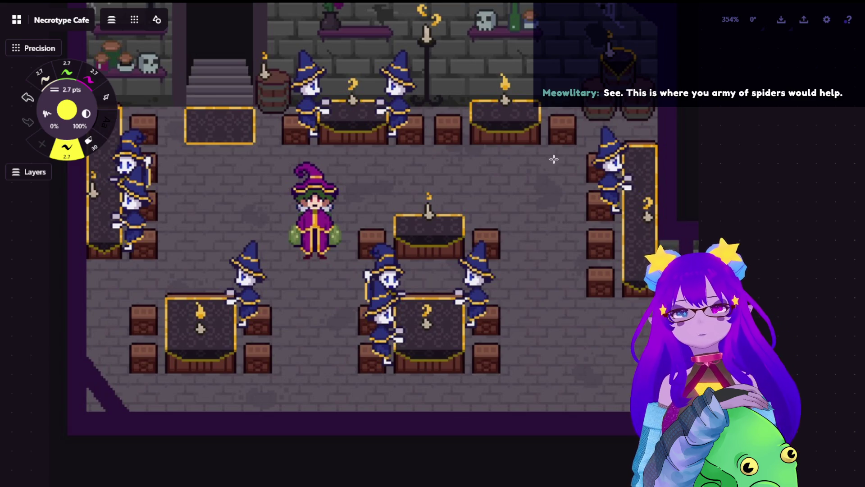
{"action": "scroll", "coordinate": [523, 252], "scroll_direction": "down", "scroll_amount": 1}
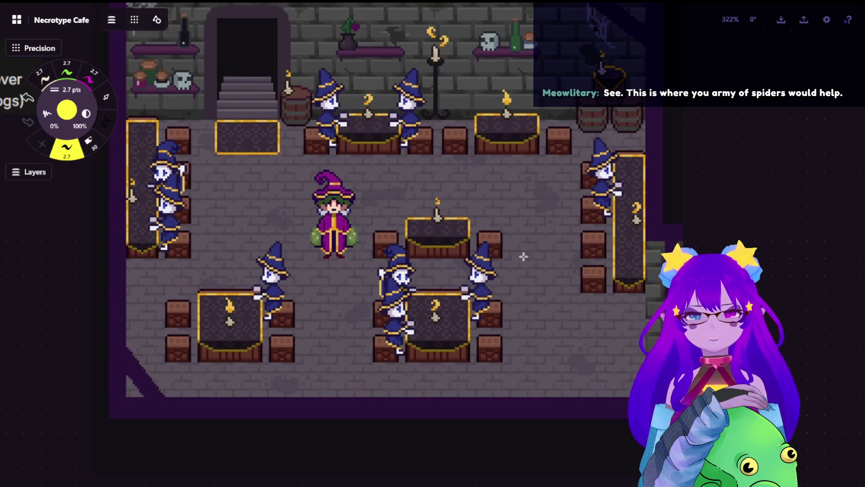
{"action": "scroll", "coordinate": [522, 251], "scroll_direction": "down", "scroll_amount": 2}
{"action": "scroll", "coordinate": [541, 264], "scroll_direction": "down", "scroll_amount": 1}
{"action": "scroll", "coordinate": [541, 264], "scroll_direction": "down", "scroll_amount": 1}
{"action": "scroll", "coordinate": [573, 363], "scroll_direction": "down", "scroll_amount": 5}
{"action": "scroll", "coordinate": [573, 363], "scroll_direction": "right", "scroll_amount": 3}
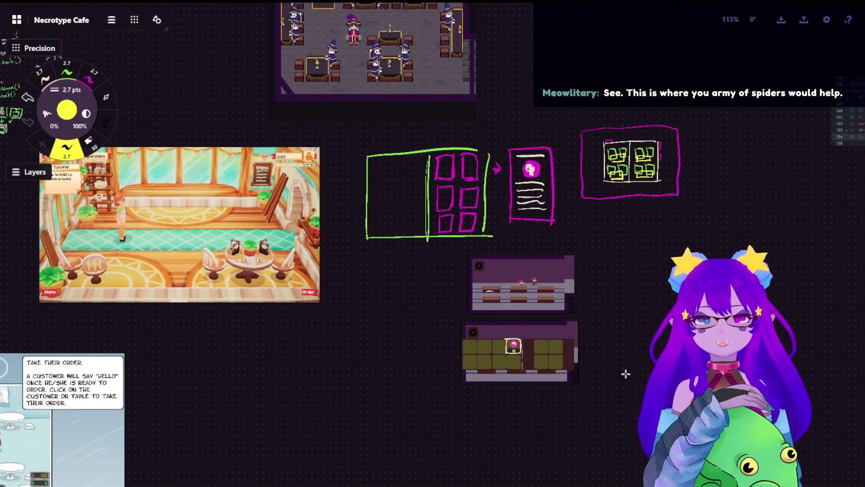
{"action": "scroll", "coordinate": [624, 361], "scroll_direction": "down", "scroll_amount": 3}
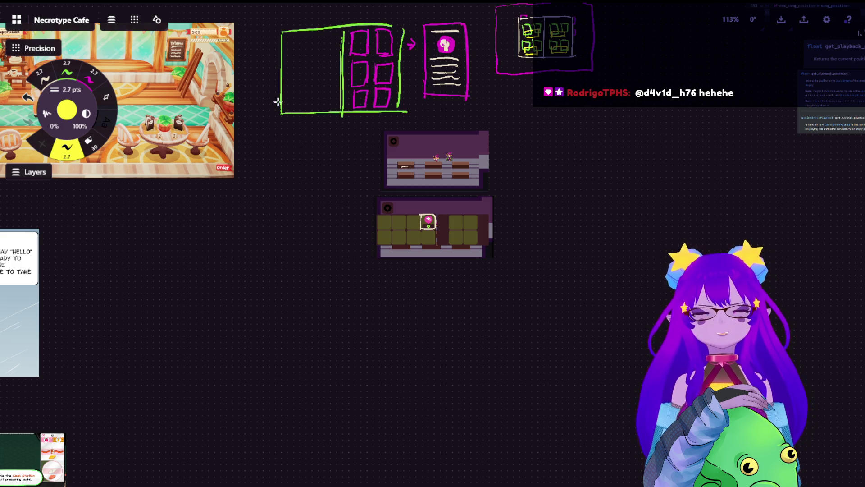
{"action": "left_click_drag", "start_coordinate": [546, 76], "coordinate": [475, 248]}
{"action": "scroll", "coordinate": [517, 187], "scroll_direction": "up", "scroll_amount": 3}
{"action": "scroll", "coordinate": [449, 168], "scroll_direction": "up", "scroll_amount": 3}
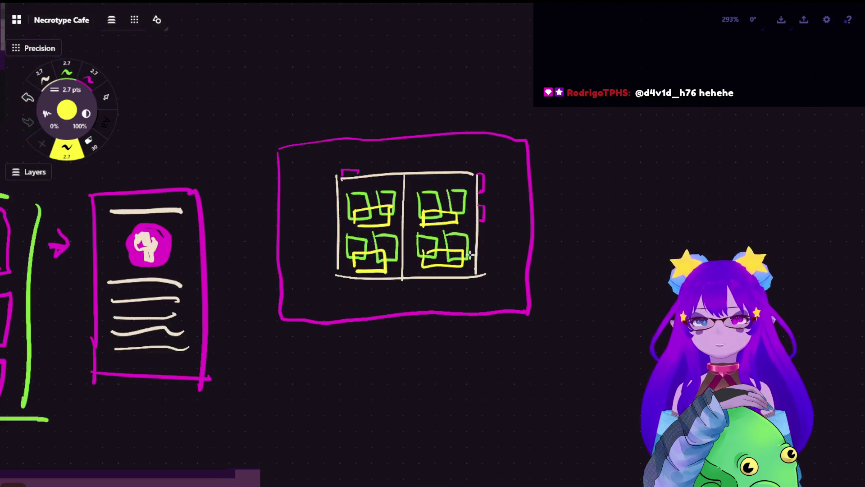
{"action": "scroll", "coordinate": [447, 168], "scroll_direction": "up", "scroll_amount": 1}
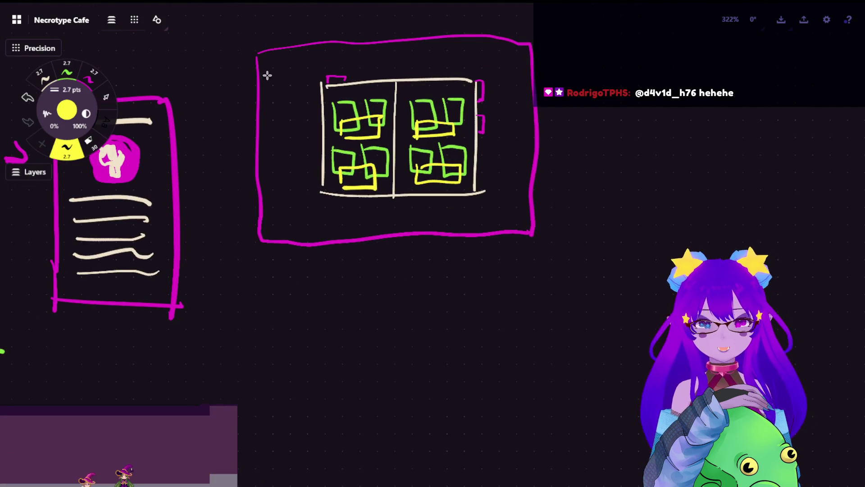
Lasso the pink wireframe with its sketches and paste a duplicate directly below it.
{"action": "left_click", "coordinate": [104, 99]}
{"action": "mouse_move", "coordinate": [638, 115]}
{"action": "left_mouse_down"}
{"action": "mouse_move", "coordinate": [668, 298]}
{"action": "mouse_move", "coordinate": [649, 338]}
{"action": "left_mouse_up"}
{"action": "left_click_drag", "start_coordinate": [491, 174], "coordinate": [593, 168]}
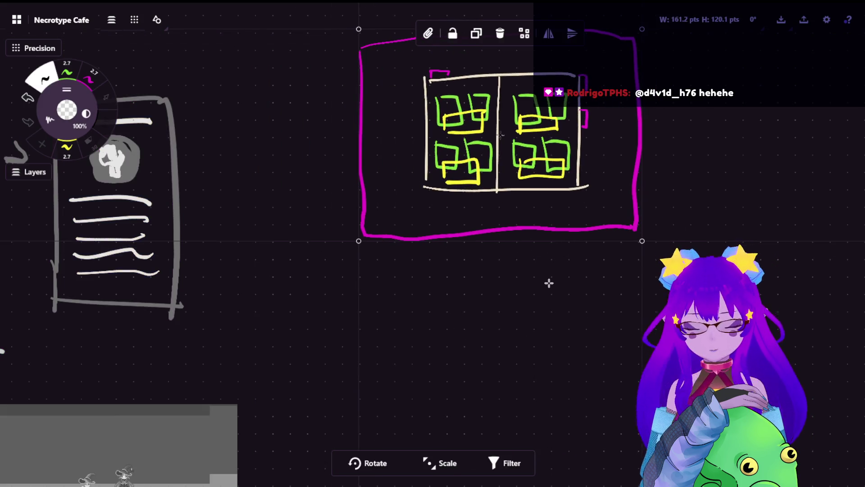
{"action": "key", "text": "ctrl+v"}
{"action": "mouse_move", "coordinate": [564, 227]}
{"action": "left_mouse_down"}
{"action": "mouse_move", "coordinate": [643, 329]}
{"action": "mouse_move", "coordinate": [589, 302]}
{"action": "left_mouse_up"}
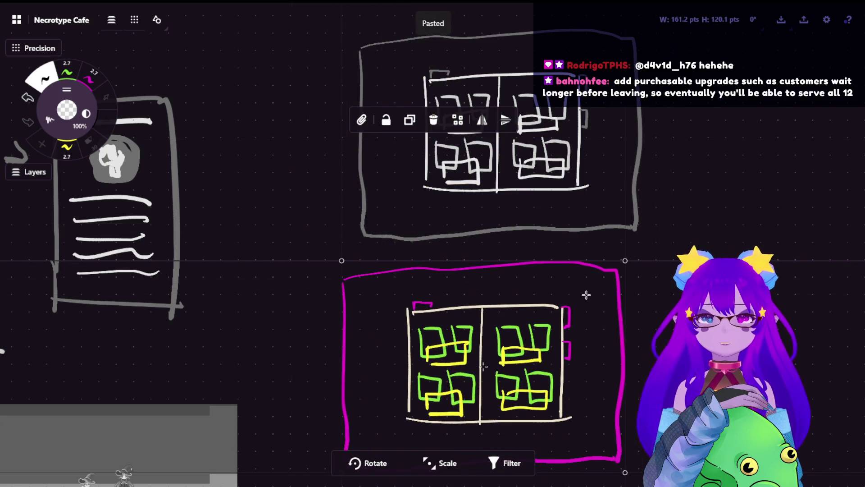
{"action": "left_click", "coordinate": [609, 290]}
{"action": "scroll", "coordinate": [609, 291], "scroll_direction": "down", "scroll_amount": 3}
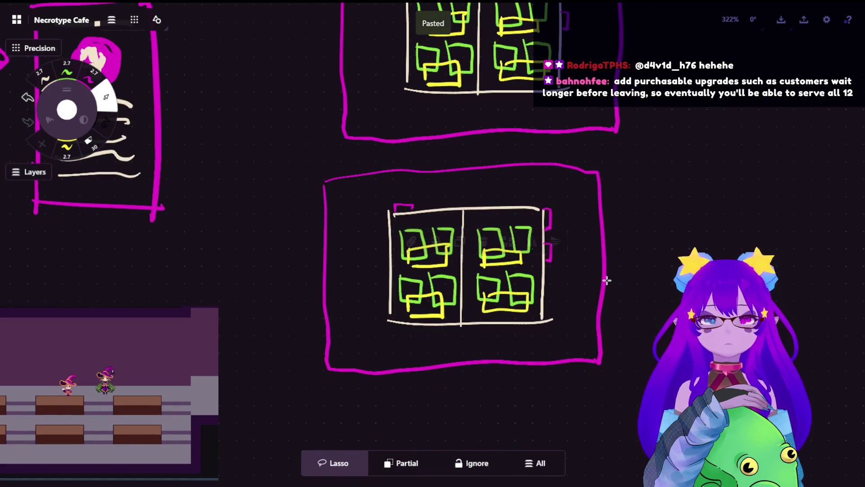
{"action": "scroll", "coordinate": [608, 277], "scroll_direction": "up", "scroll_amount": 1}
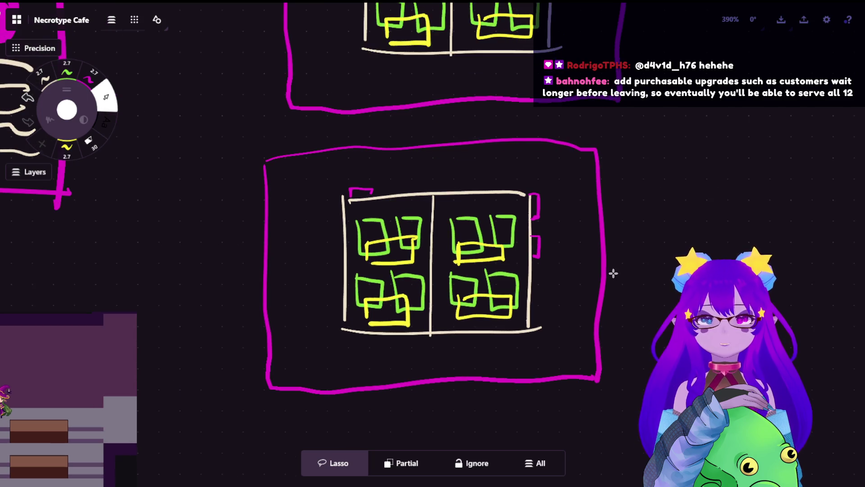
{"action": "scroll", "coordinate": [575, 332], "scroll_direction": "up", "scroll_amount": 1}
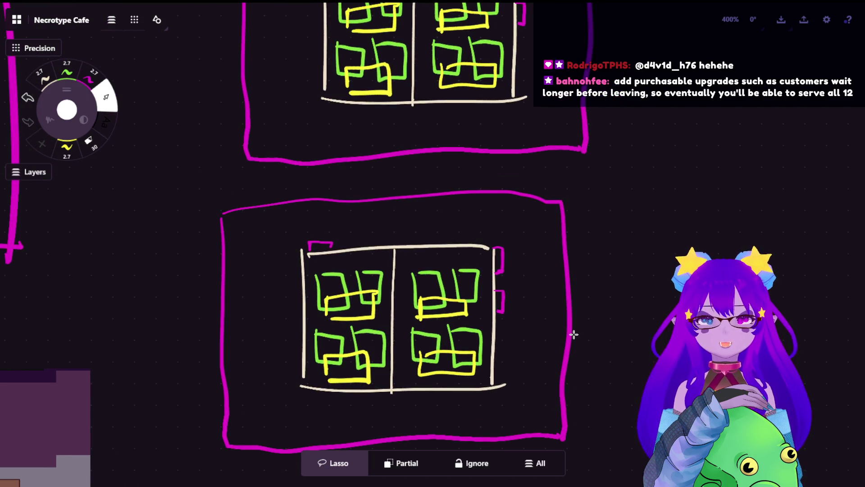
{"action": "scroll", "coordinate": [574, 334], "scroll_direction": "down", "scroll_amount": 2}
{"action": "scroll", "coordinate": [574, 332], "scroll_direction": "down", "scroll_amount": 3}
{"action": "scroll", "coordinate": [525, 356], "scroll_direction": "down", "scroll_amount": 2}
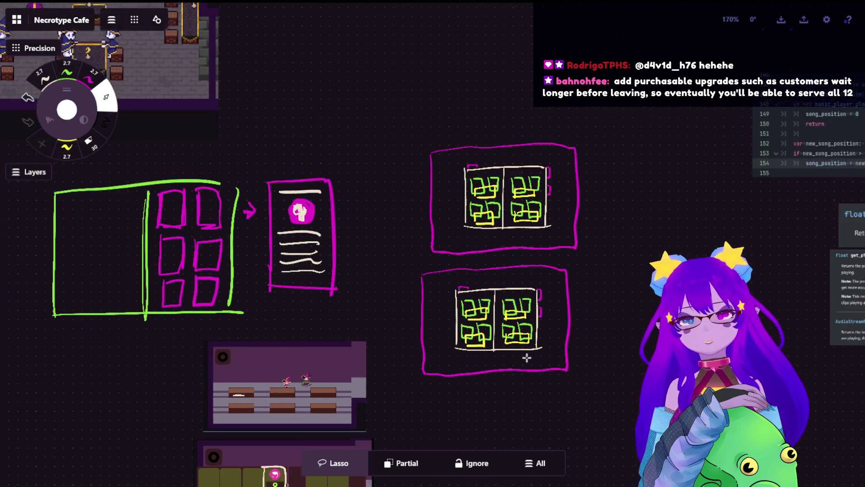
{"action": "left_click_drag", "start_coordinate": [525, 356], "coordinate": [601, 165]}
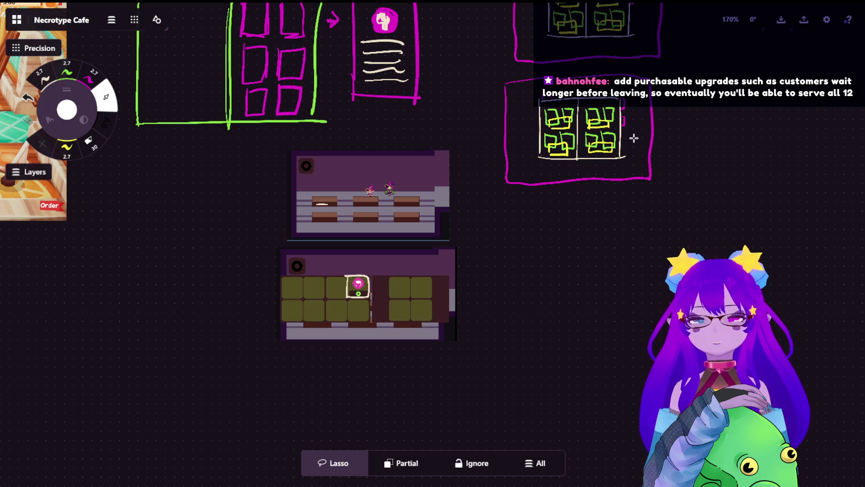
{"action": "scroll", "coordinate": [634, 138], "scroll_direction": "up", "scroll_amount": 3}
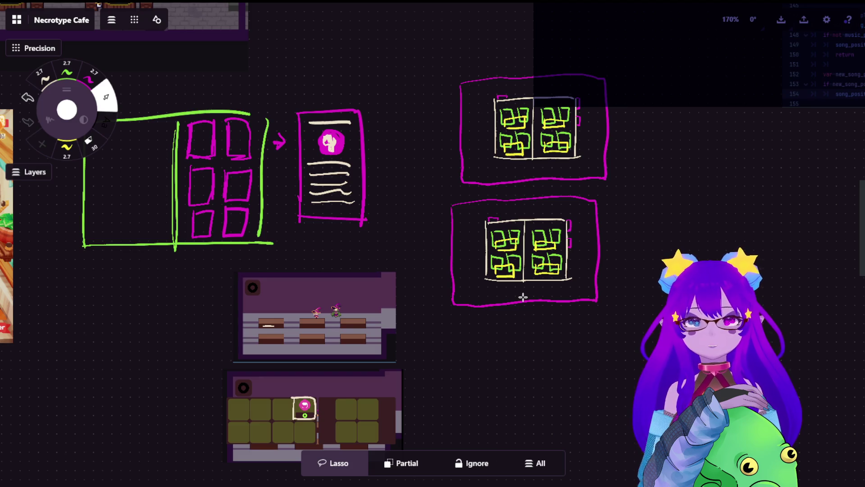
{"action": "scroll", "coordinate": [265, 396], "scroll_direction": "up", "scroll_amount": 3}
{"action": "scroll", "coordinate": [332, 282], "scroll_direction": "up", "scroll_amount": 2}
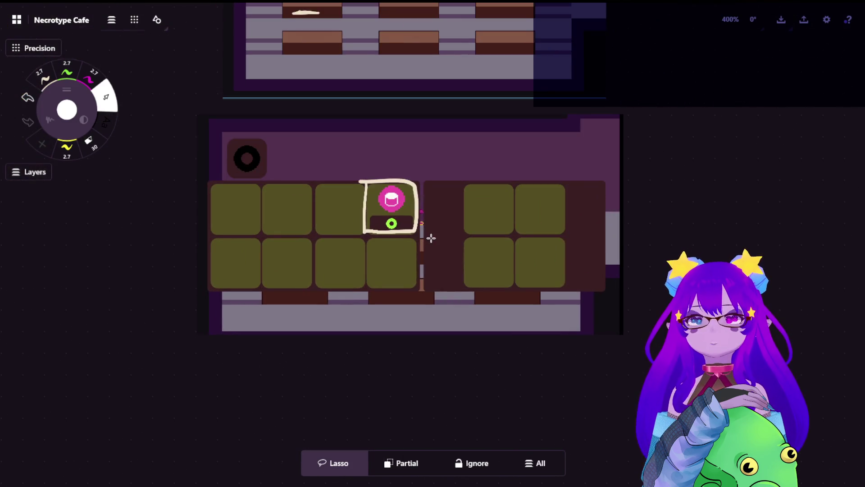
{"action": "scroll", "coordinate": [431, 237], "scroll_direction": "down", "scroll_amount": 3}
{"action": "scroll", "coordinate": [483, 251], "scroll_direction": "down", "scroll_amount": 3}
{"action": "scroll", "coordinate": [572, 286], "scroll_direction": "up", "scroll_amount": 2}
{"action": "scroll", "coordinate": [565, 203], "scroll_direction": "up", "scroll_amount": 2}
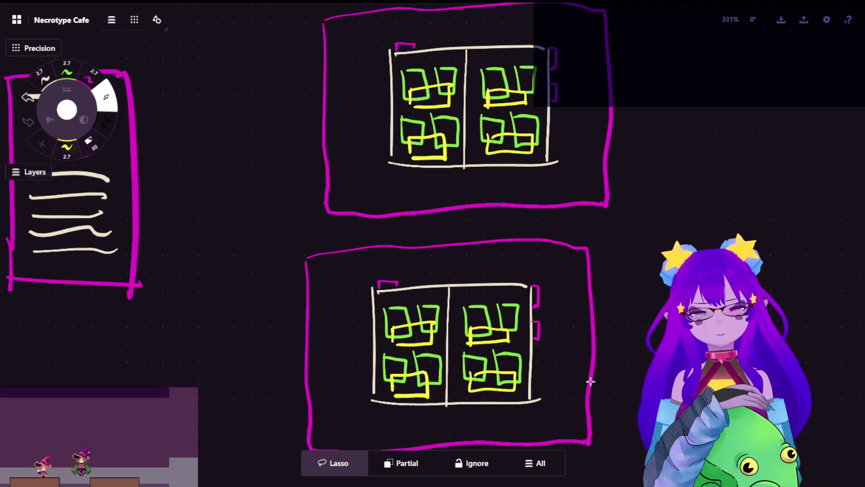
{"action": "scroll", "coordinate": [547, 359], "scroll_direction": "down", "scroll_amount": 3}
{"action": "scroll", "coordinate": [551, 331], "scroll_direction": "up", "scroll_amount": 3}
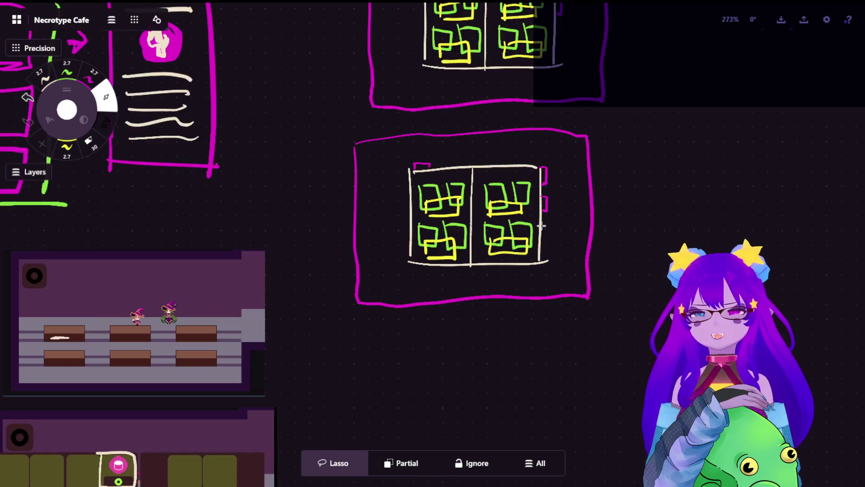
{"action": "scroll", "coordinate": [533, 231], "scroll_direction": "up", "scroll_amount": 2}
Delete the green and yellow sketches from both panels of the lower wireframe copy.
{"action": "mouse_move", "coordinate": [403, 159]}
{"action": "left_mouse_down"}
{"action": "mouse_move", "coordinate": [415, 255]}
{"action": "mouse_move", "coordinate": [352, 261]}
{"action": "left_mouse_up"}
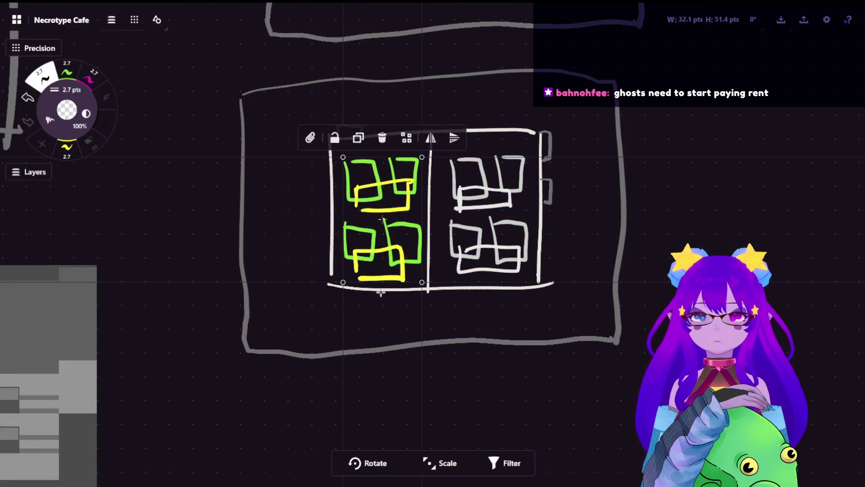
{"action": "key", "text": "ctrl+z"}
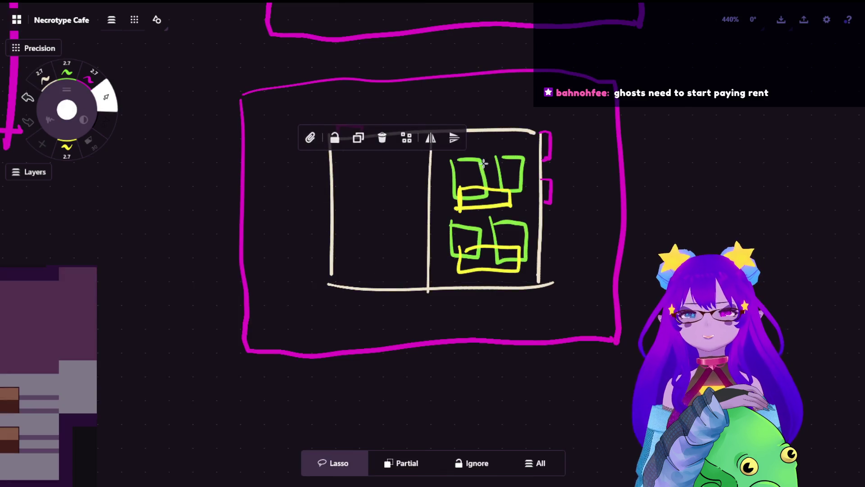
{"action": "left_click_drag", "start_coordinate": [483, 150], "coordinate": [521, 264]}
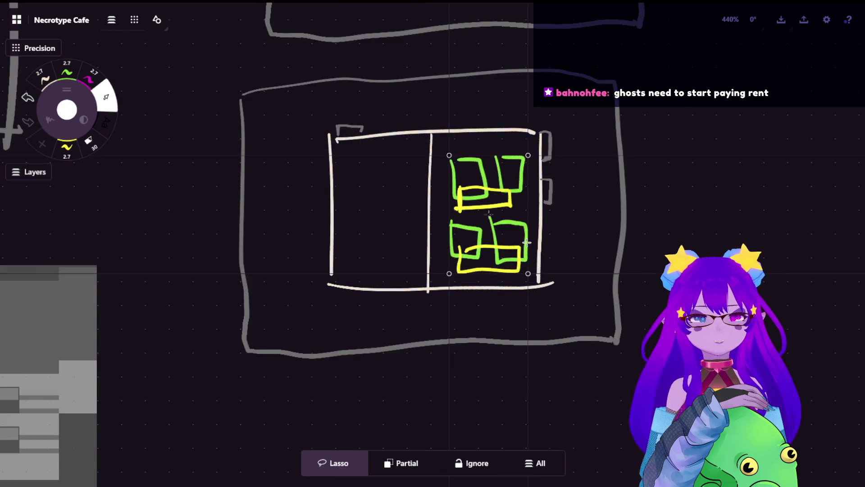
{"action": "key", "text": "Delete"}
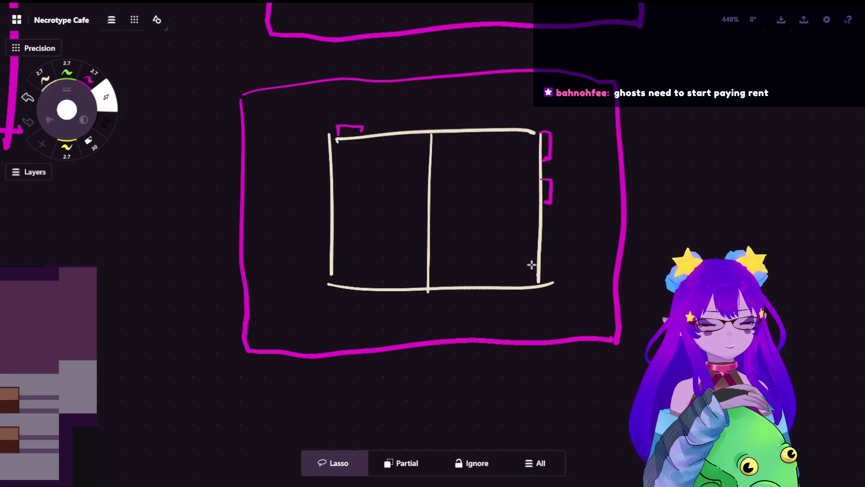
{"action": "scroll", "coordinate": [537, 271], "scroll_direction": "down", "scroll_amount": 3}
{"action": "scroll", "coordinate": [514, 277], "scroll_direction": "down", "scroll_amount": 2}
{"action": "mouse_move", "coordinate": [509, 174]}
{"action": "left_mouse_down"}
{"action": "mouse_move", "coordinate": [371, 168]}
{"action": "mouse_move", "coordinate": [245, 224]}
{"action": "mouse_move", "coordinate": [568, 376]}
{"action": "mouse_move", "coordinate": [451, 305]}
{"action": "mouse_move", "coordinate": [460, 329]}
{"action": "mouse_move", "coordinate": [521, 341]}
{"action": "mouse_move", "coordinate": [697, 343]}
{"action": "left_mouse_up"}
Paste two more copies of the empty wireframe and arrange them into a two-by-two grid.
{"action": "key", "text": "ctrl+c"}
{"action": "key", "text": "ctrl+v"}
{"action": "key", "text": "ctrl+c"}
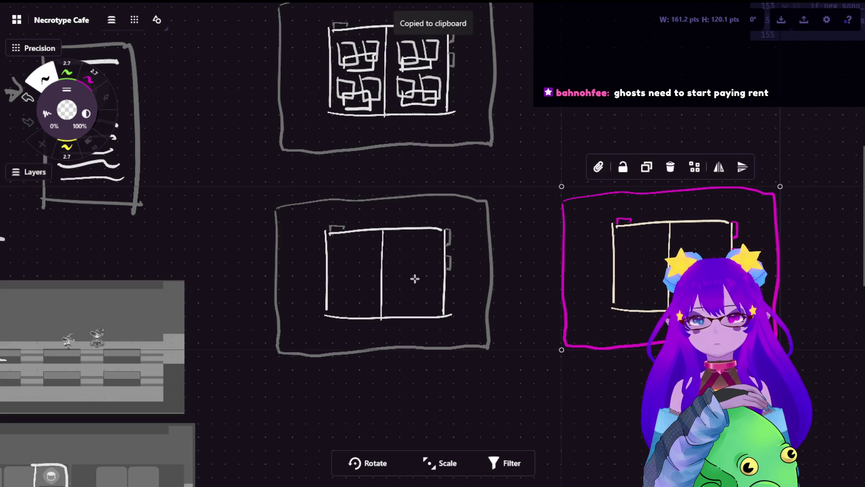
{"action": "key", "text": "ctrl+v"}
{"action": "mouse_move", "coordinate": [464, 299]}
{"action": "left_mouse_down"}
{"action": "mouse_move", "coordinate": [630, 175]}
{"action": "mouse_move", "coordinate": [670, 131]}
{"action": "left_mouse_up"}
{"action": "left_click_drag", "start_coordinate": [302, 112], "coordinate": [291, 307]}
{"action": "scroll", "coordinate": [291, 306], "scroll_direction": "up", "scroll_amount": 3}
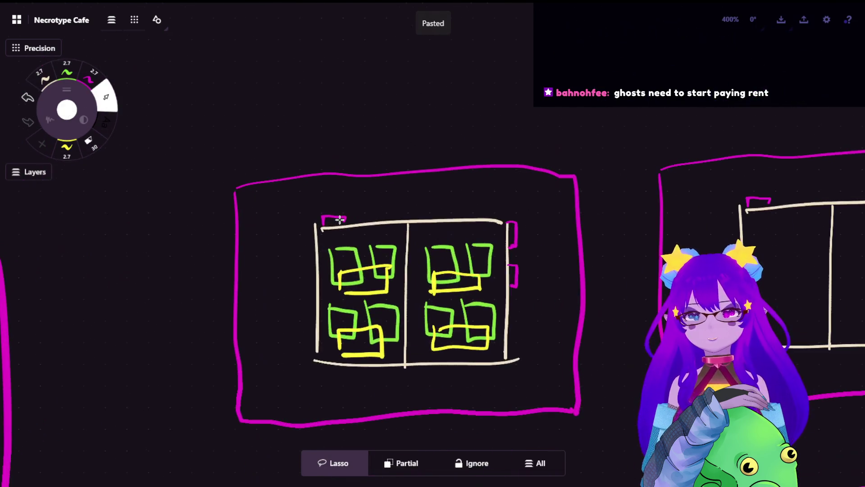
{"action": "scroll", "coordinate": [361, 219], "scroll_direction": "down", "scroll_amount": 1}
{"action": "scroll", "coordinate": [669, 209], "scroll_direction": "down", "scroll_amount": 4}
{"action": "scroll", "coordinate": [669, 209], "scroll_direction": "down", "scroll_amount": 2}
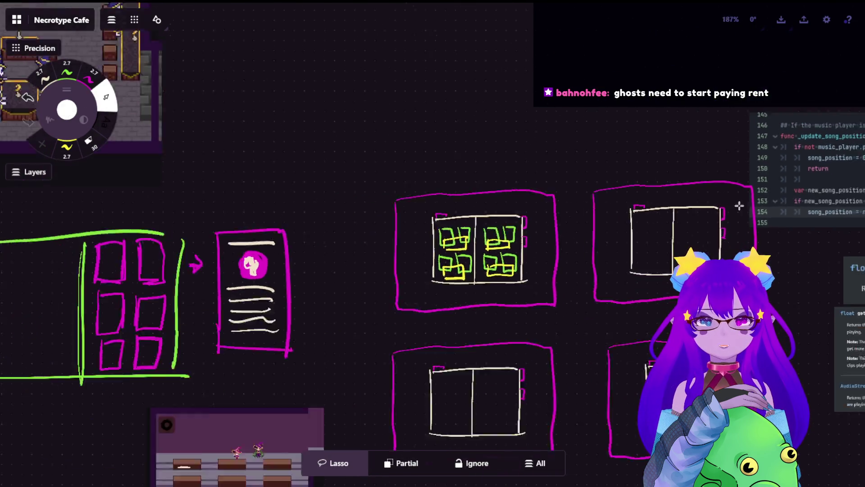
{"action": "scroll", "coordinate": [743, 203], "scroll_direction": "down", "scroll_amount": 2}
{"action": "left_click", "coordinate": [700, 132]}
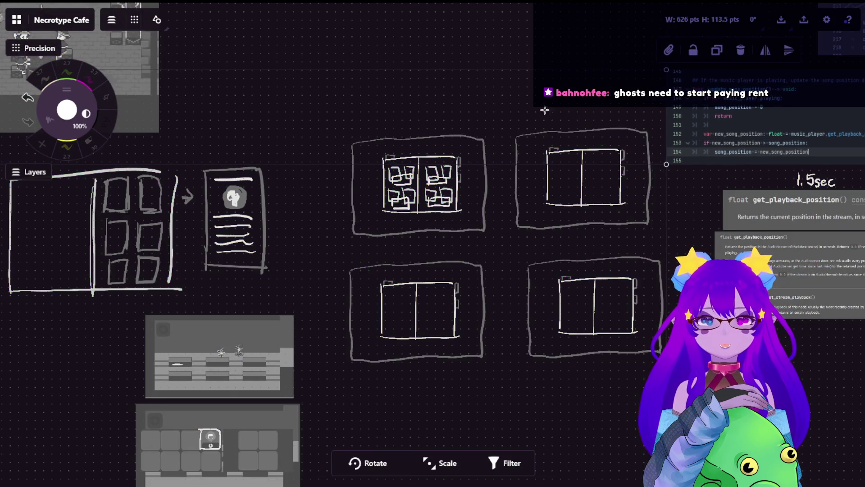
{"action": "left_click", "coordinate": [295, 118]}
{"action": "scroll", "coordinate": [352, 116], "scroll_direction": "up", "scroll_amount": 5}
{"action": "scroll", "coordinate": [407, 145], "scroll_direction": "up", "scroll_amount": 1}
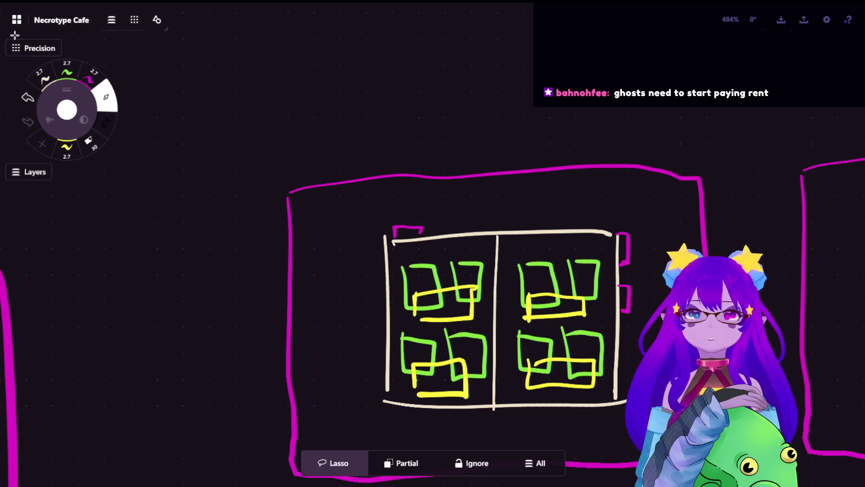
Draw a green test arrow pointing at the left panel and undo it again.
{"action": "left_click", "coordinate": [72, 71]}
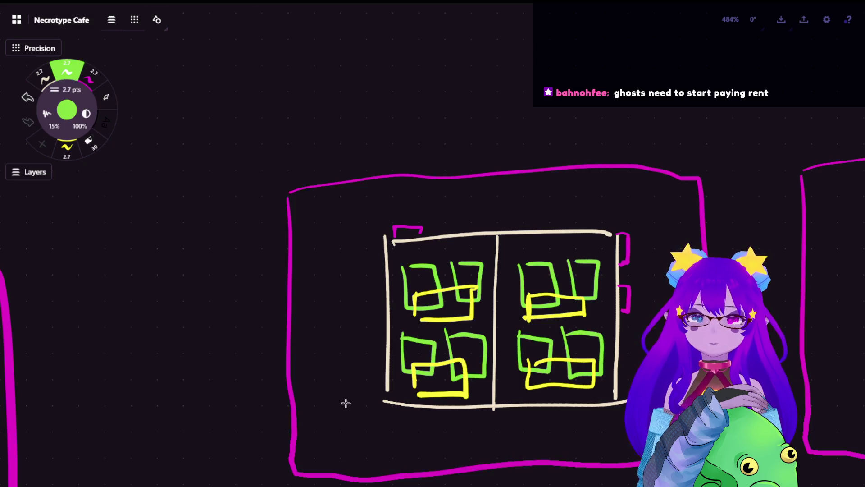
{"action": "mouse_move", "coordinate": [329, 394]}
{"action": "left_mouse_down"}
{"action": "mouse_move", "coordinate": [377, 372]}
{"action": "mouse_move", "coordinate": [376, 388]}
{"action": "left_mouse_up"}
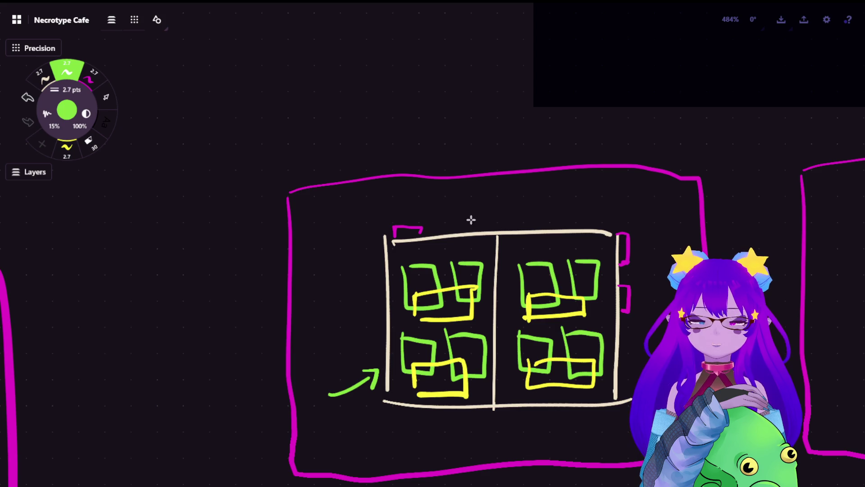
{"action": "key", "text": "ctrl+z"}
{"action": "key", "text": "ctrl+z"}
{"action": "scroll", "coordinate": [342, 158], "scroll_direction": "down", "scroll_amount": 3}
Return to the wireframe boards and start the green Orders title lettering.
{"action": "left_click_drag", "start_coordinate": [341, 157], "coordinate": [332, 287]}
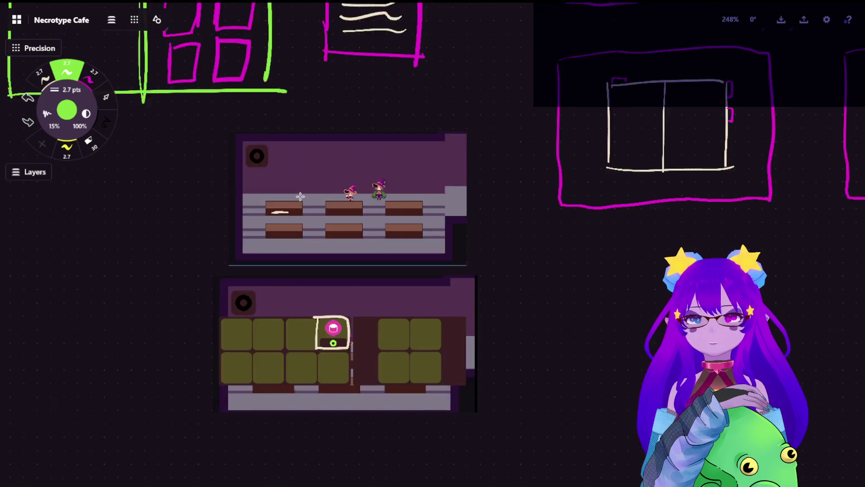
{"action": "scroll", "coordinate": [332, 287], "scroll_direction": "up", "scroll_amount": 5}
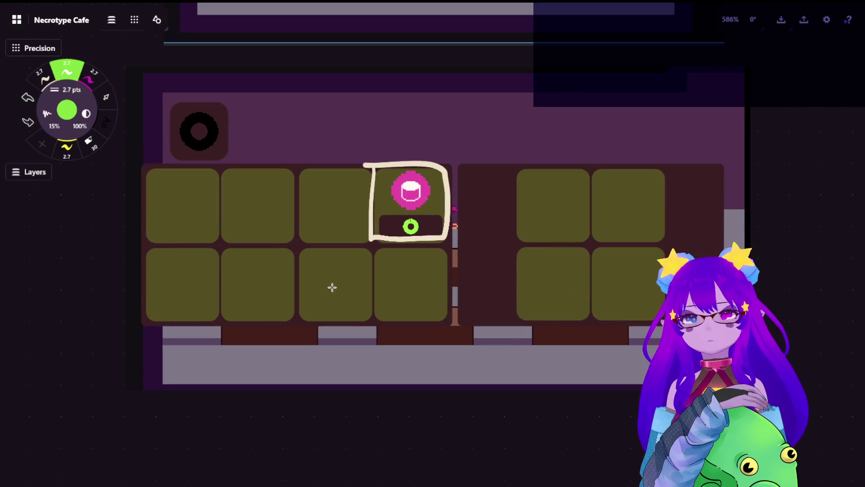
{"action": "scroll", "coordinate": [245, 246], "scroll_direction": "down", "scroll_amount": 5}
{"action": "mouse_move", "coordinate": [319, 236]}
{"action": "left_mouse_down"}
{"action": "mouse_move", "coordinate": [306, 211]}
{"action": "mouse_move", "coordinate": [347, 214]}
{"action": "left_mouse_up"}
{"action": "scroll", "coordinate": [306, 212], "scroll_direction": "up", "scroll_amount": 3}
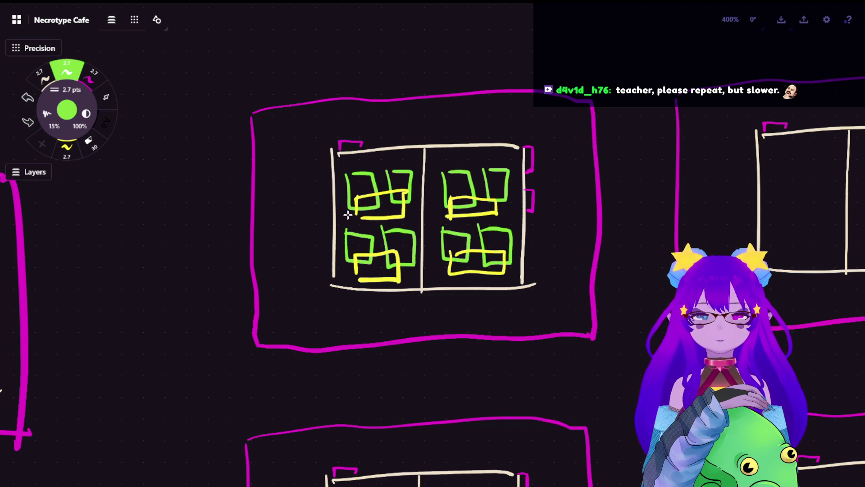
{"action": "scroll", "coordinate": [388, 143], "scroll_direction": "down", "scroll_amount": 2}
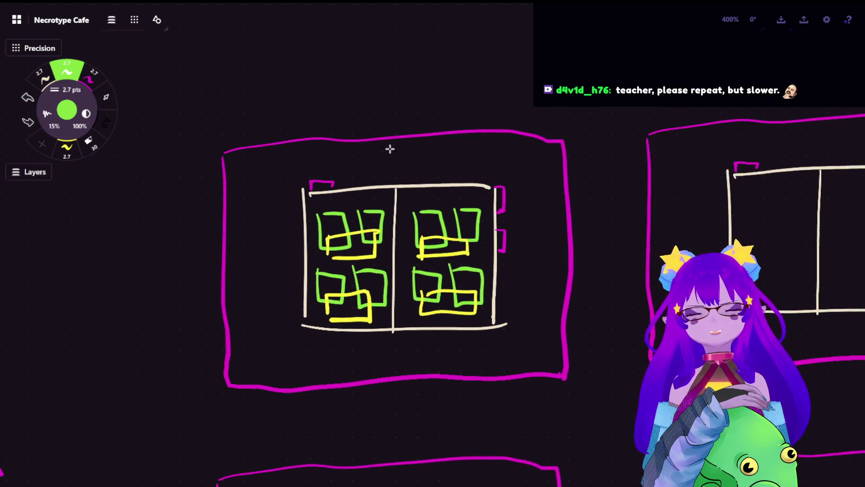
{"action": "scroll", "coordinate": [400, 166], "scroll_direction": "up", "scroll_amount": 3}
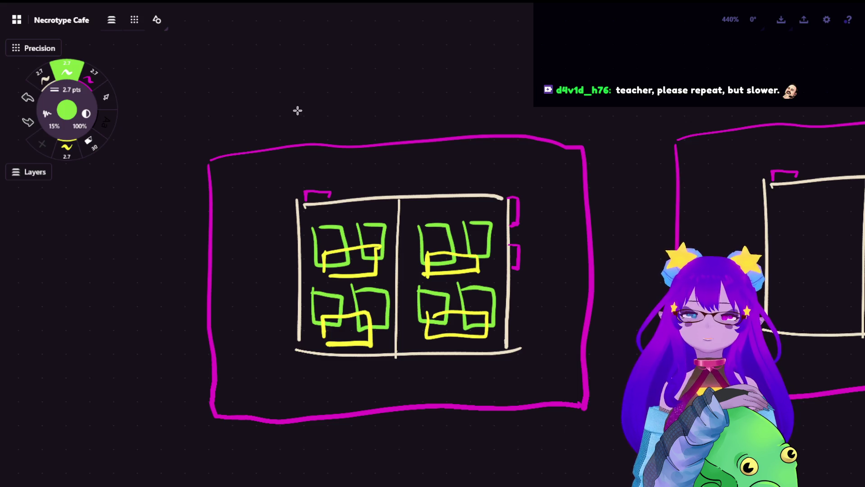
{"action": "mouse_move", "coordinate": [301, 107]}
{"action": "left_mouse_down"}
{"action": "mouse_move", "coordinate": [320, 123]}
{"action": "mouse_move", "coordinate": [353, 103]}
{"action": "mouse_move", "coordinate": [380, 124]}
{"action": "mouse_move", "coordinate": [396, 111]}
{"action": "left_mouse_up"}
Finish the final s of the handwritten green Orders title.
{"action": "left_click_drag", "start_coordinate": [415, 125], "coordinate": [405, 128]}
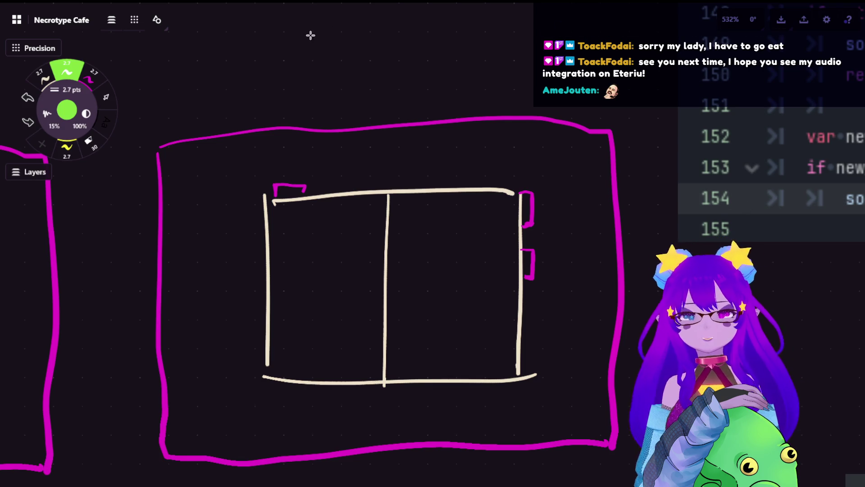
Handwrite the green Options title above the second board.
{"action": "left_click_drag", "start_coordinate": [215, 65], "coordinate": [245, 110]}
{"action": "left_click_drag", "start_coordinate": [246, 77], "coordinate": [247, 101]}
{"action": "left_click_drag", "start_coordinate": [270, 51], "coordinate": [278, 106]}
{"action": "mouse_move", "coordinate": [265, 74]}
{"action": "left_mouse_down"}
{"action": "mouse_move", "coordinate": [305, 76]}
{"action": "mouse_move", "coordinate": [349, 97]}
{"action": "left_mouse_up"}
{"action": "left_click_drag", "start_coordinate": [374, 71], "coordinate": [359, 93]}
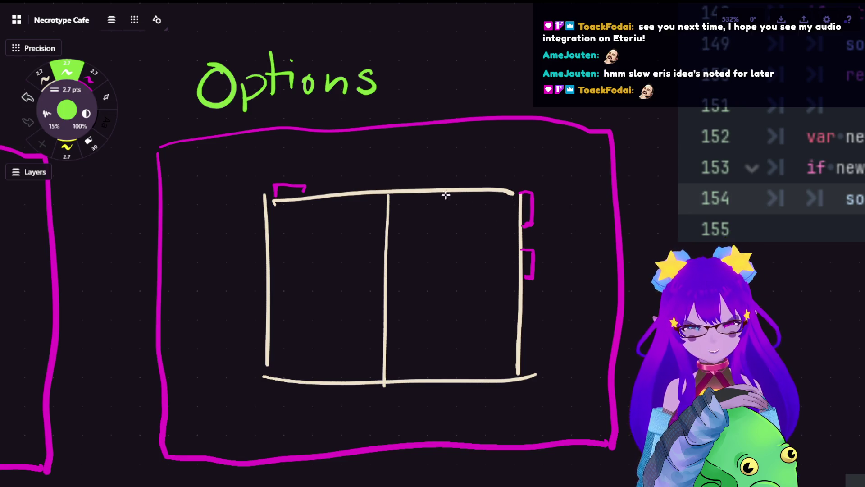
Write the Controls heading in the right column and fill it with placeholder lines.
{"action": "left_click_drag", "start_coordinate": [409, 222], "coordinate": [456, 220]}
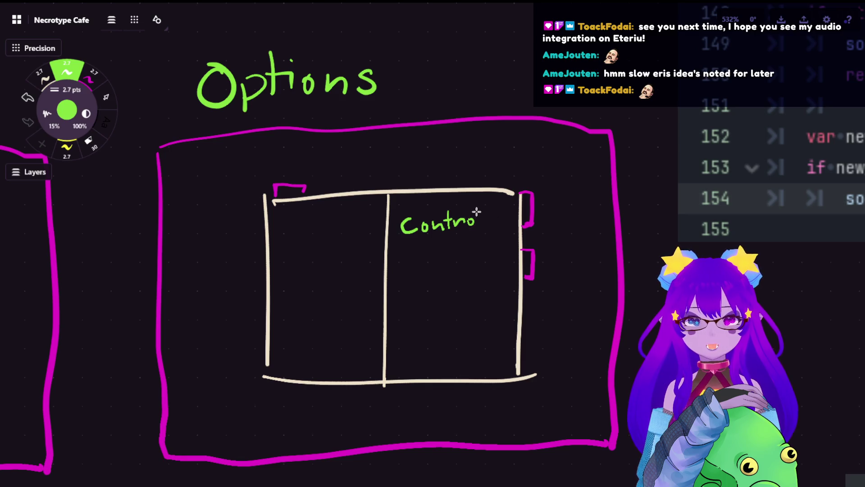
{"action": "left_click_drag", "start_coordinate": [486, 216], "coordinate": [483, 229]}
{"action": "mouse_move", "coordinate": [400, 249]}
{"action": "left_mouse_down"}
{"action": "mouse_move", "coordinate": [410, 364]}
{"action": "mouse_move", "coordinate": [485, 346]}
{"action": "left_mouse_up"}
{"action": "left_click_drag", "start_coordinate": [420, 324], "coordinate": [481, 325]}
{"action": "left_click_drag", "start_coordinate": [417, 302], "coordinate": [488, 300]}
{"action": "left_click_drag", "start_coordinate": [426, 287], "coordinate": [473, 286]}
{"action": "left_click_drag", "start_coordinate": [419, 266], "coordinate": [486, 265]}
Write the Sound heading in the left column and add placeholder lines beneath it.
{"action": "left_click_drag", "start_coordinate": [285, 207], "coordinate": [275, 224]}
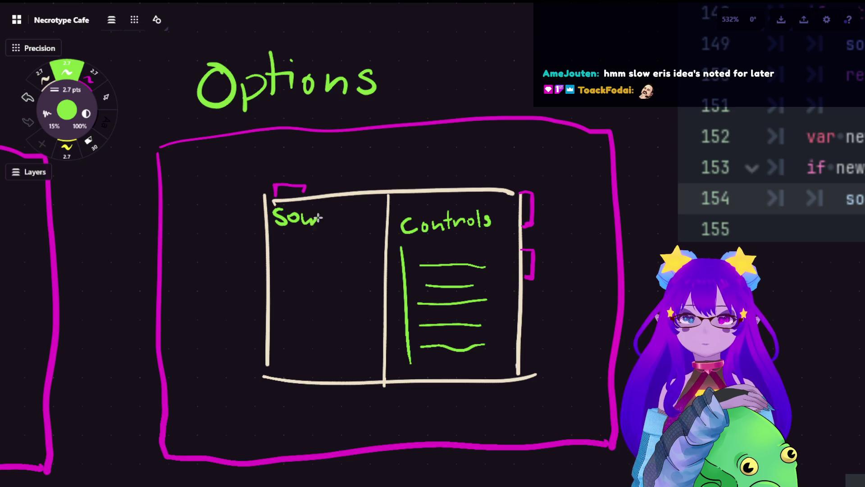
{"action": "left_click_drag", "start_coordinate": [330, 220], "coordinate": [335, 210]}
{"action": "mouse_move", "coordinate": [277, 244]}
{"action": "left_mouse_down"}
{"action": "mouse_move", "coordinate": [278, 279]}
{"action": "mouse_move", "coordinate": [350, 249]}
{"action": "left_mouse_up"}
{"action": "left_click_drag", "start_coordinate": [286, 258], "coordinate": [359, 257]}
{"action": "left_click_drag", "start_coordinate": [298, 276], "coordinate": [347, 272]}
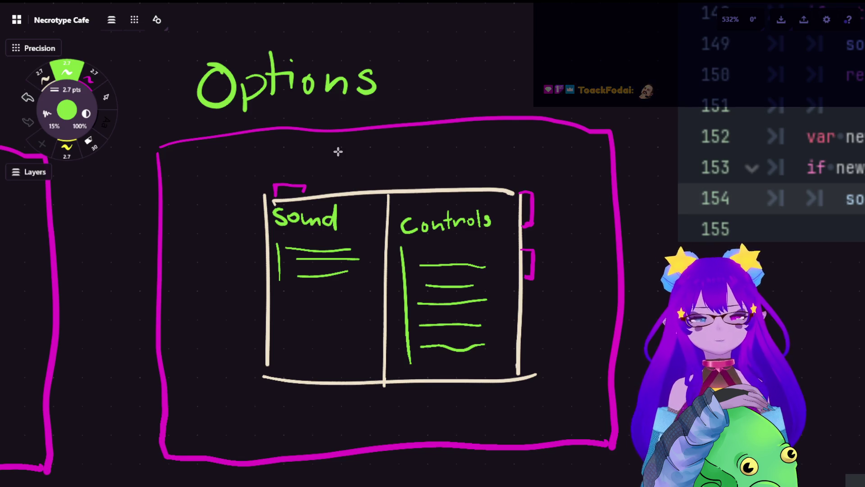
{"action": "scroll", "coordinate": [237, 164], "scroll_direction": "down", "scroll_amount": 2}
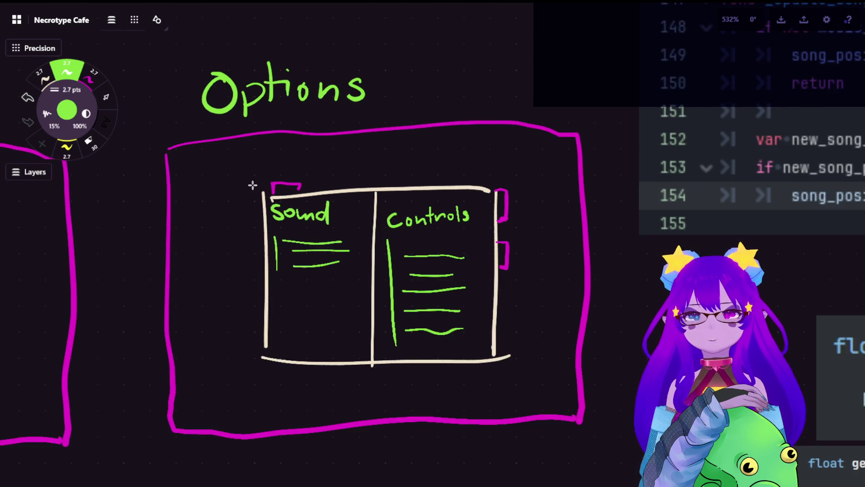
{"action": "scroll", "coordinate": [250, 187], "scroll_direction": "down", "scroll_amount": 3}
{"action": "left_click_drag", "start_coordinate": [237, 221], "coordinate": [464, 203]}
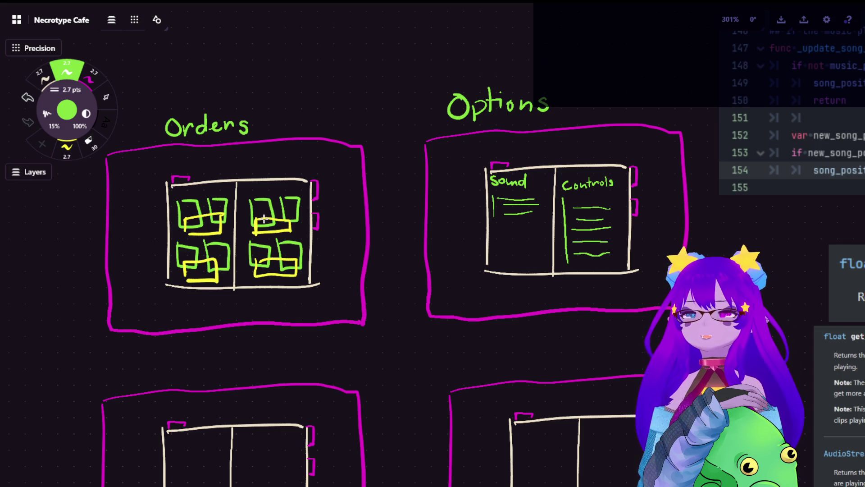
{"action": "scroll", "coordinate": [276, 215], "scroll_direction": "up", "scroll_amount": 3}
Pan around the board to review the Options and Orders wireframes.
{"action": "left_click_drag", "start_coordinate": [615, 196], "coordinate": [225, 211]}
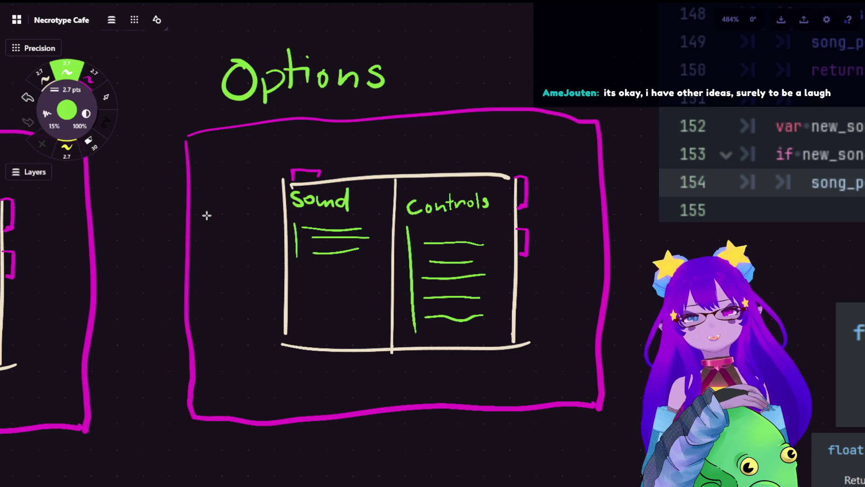
{"action": "scroll", "coordinate": [206, 276], "scroll_direction": "down", "scroll_amount": 2}
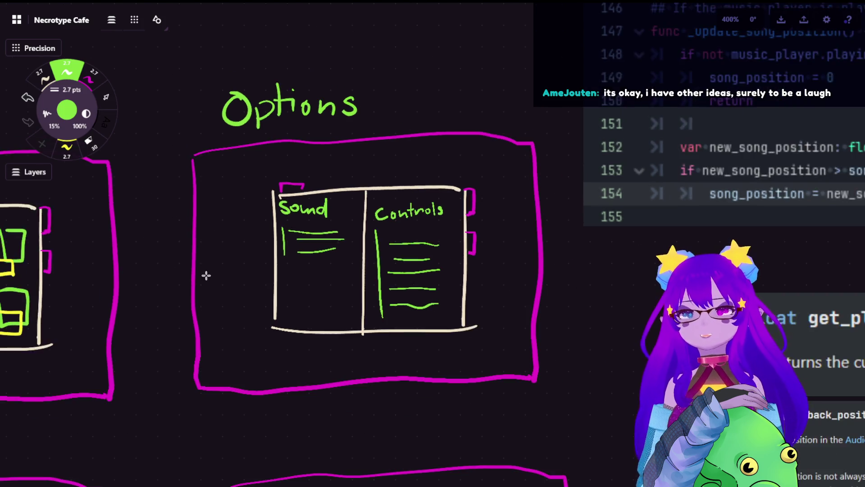
{"action": "scroll", "coordinate": [206, 275], "scroll_direction": "down", "scroll_amount": 2}
{"action": "left_click_drag", "start_coordinate": [300, 300], "coordinate": [436, 199]}
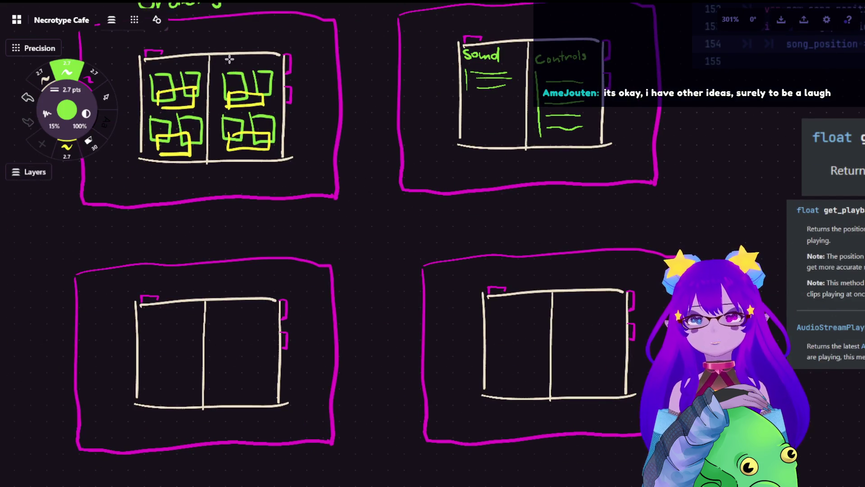
{"action": "left_click_drag", "start_coordinate": [230, 59], "coordinate": [276, 175]}
{"action": "scroll", "coordinate": [313, 156], "scroll_direction": "up", "scroll_amount": 2}
{"action": "scroll", "coordinate": [362, 158], "scroll_direction": "up", "scroll_amount": 2}
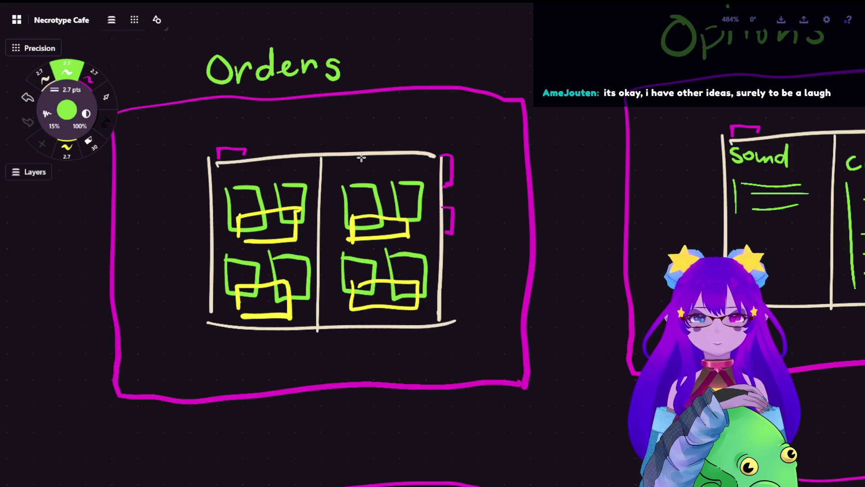
{"action": "scroll", "coordinate": [361, 157], "scroll_direction": "down", "scroll_amount": 1}
{"action": "scroll", "coordinate": [420, 235], "scroll_direction": "down", "scroll_amount": 3}
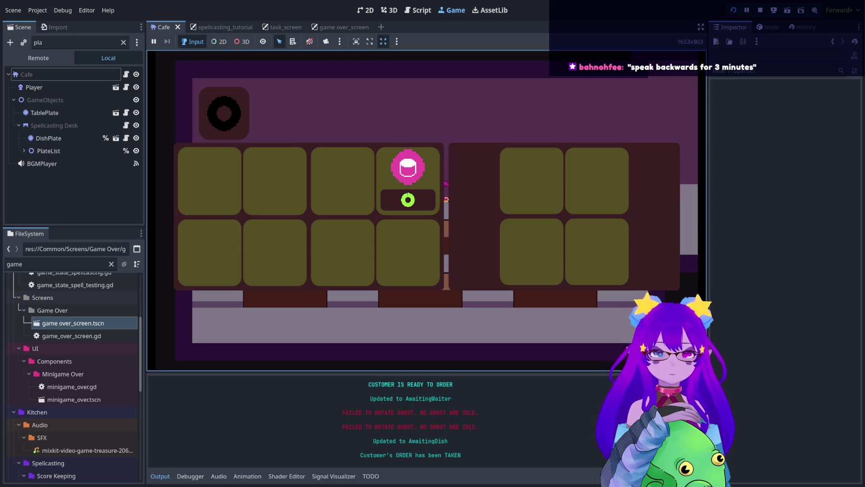
Toggle the spellcasting desk panel closed and open with Escape and E.
{"action": "key", "text": "Escape"}
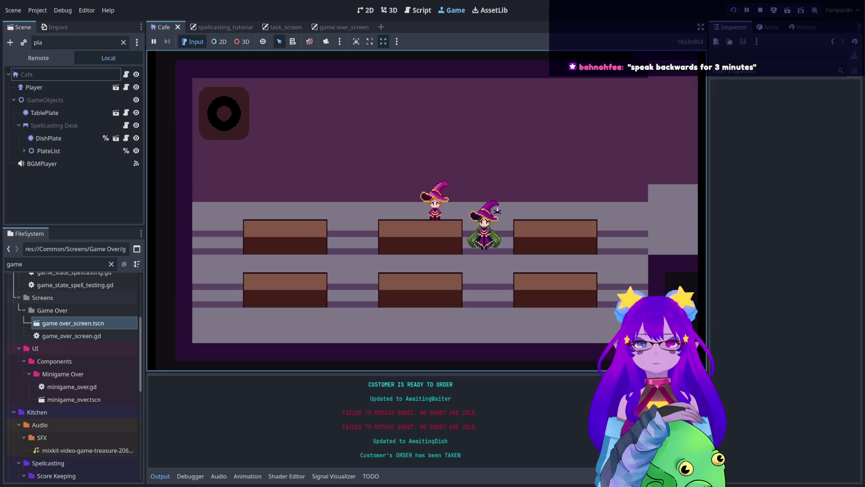
{"action": "key", "text": "e"}
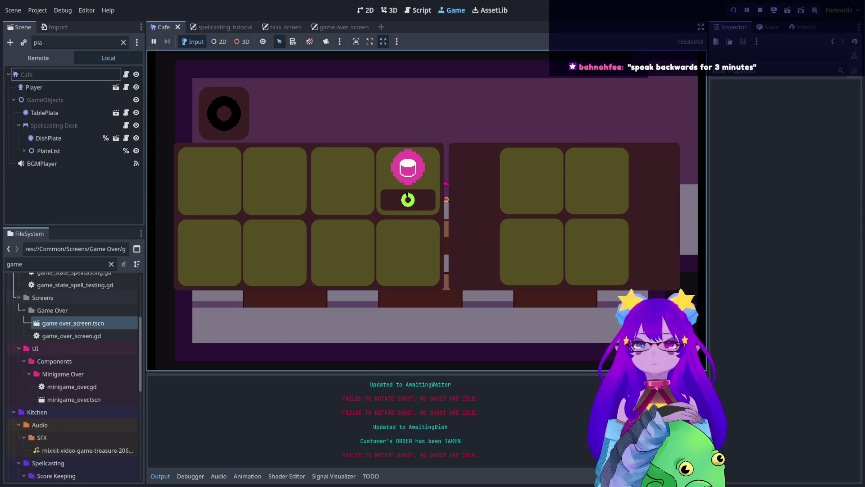
{"action": "key", "text": "Escape"}
{"action": "key", "text": "e"}
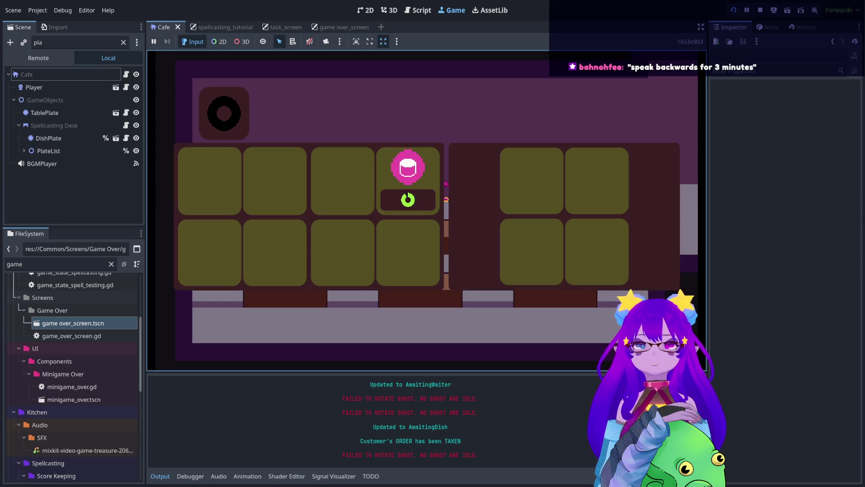
{"action": "key", "text": "e"}
{"action": "key", "text": "e"}
{"action": "key", "text": "e"}
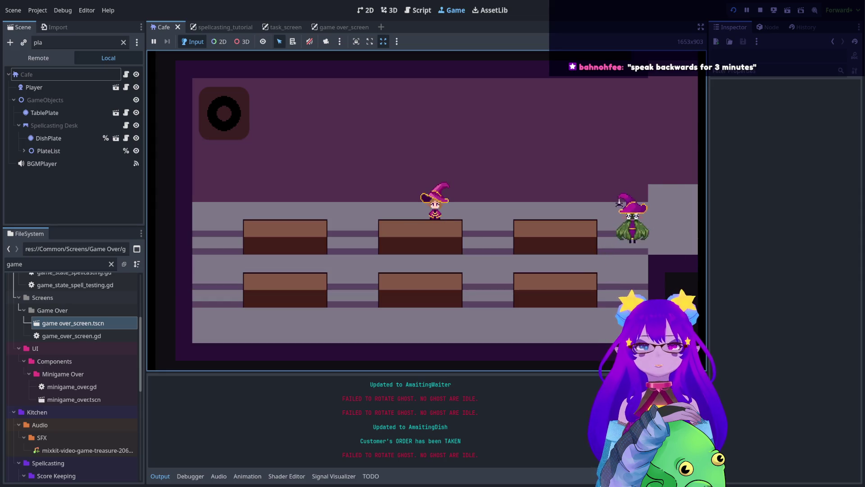
Walk the witch to the potion desk and repeatedly open and close the spellcasting panel.
{"action": "key", "text": "d"}
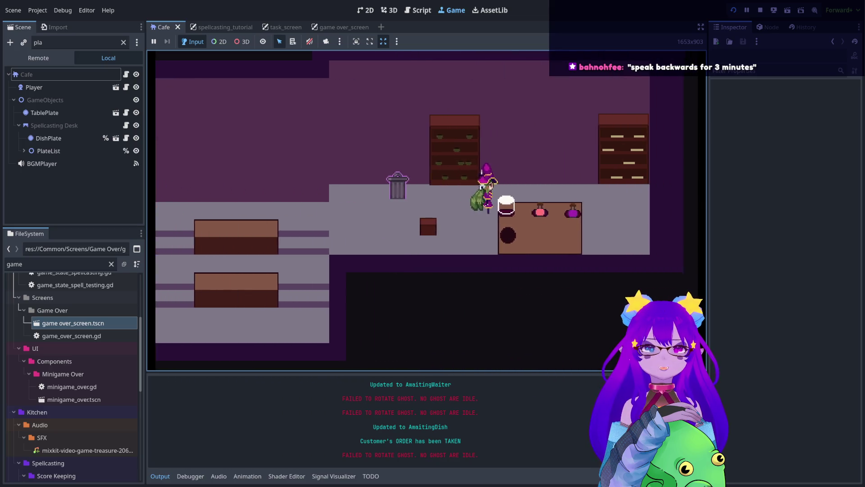
{"action": "key", "text": "w"}
{"action": "key", "text": "a"}
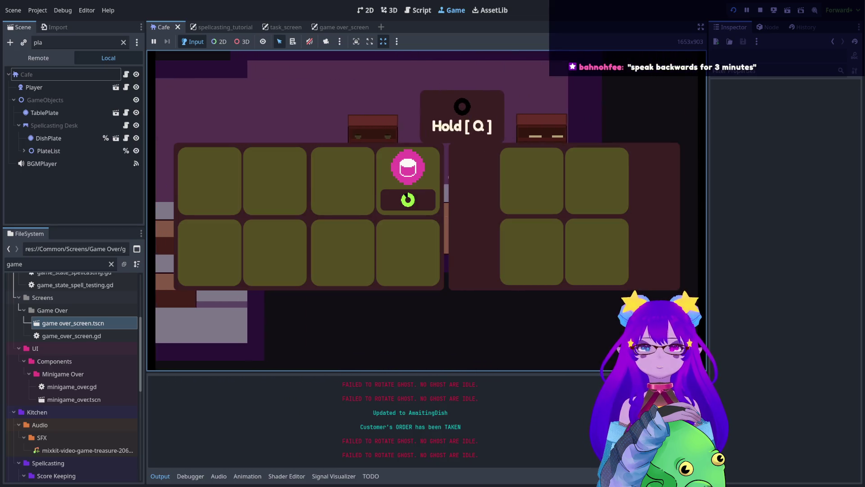
{"action": "key", "text": "e"}
{"action": "key", "text": "e"}
{"action": "key", "text": "a"}
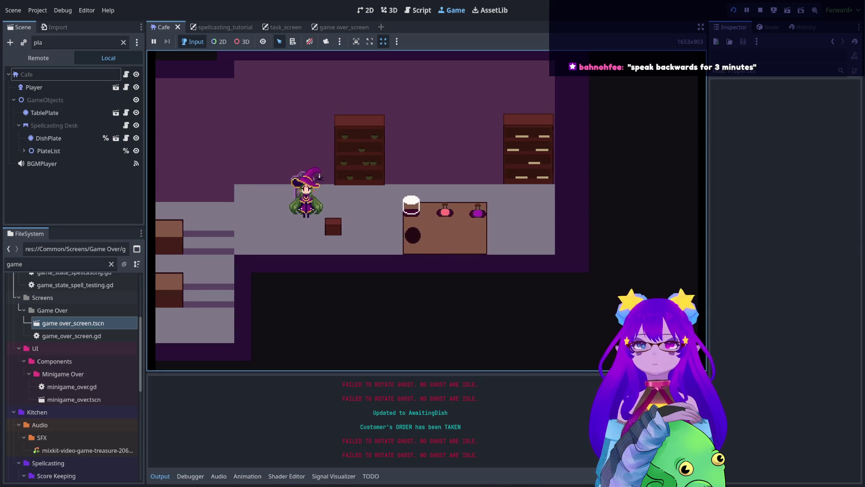
{"action": "key", "text": "e"}
{"action": "key", "text": "e"}
{"action": "key", "text": "e"}
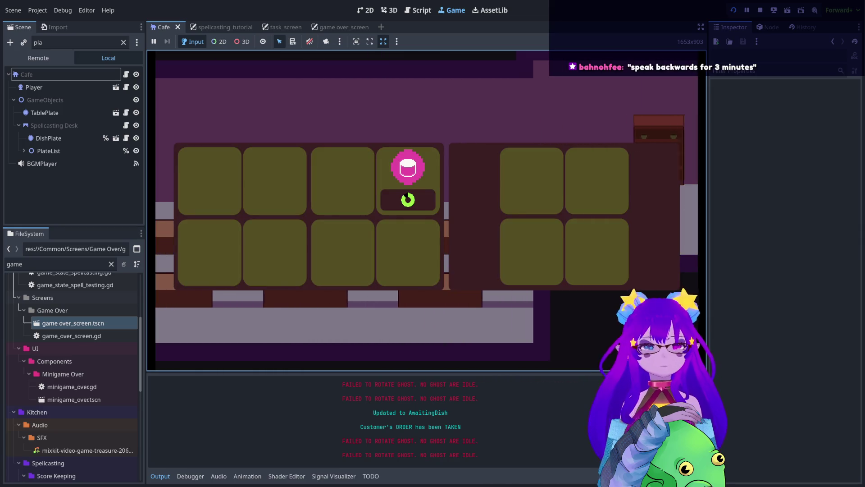
{"action": "key", "text": "e"}
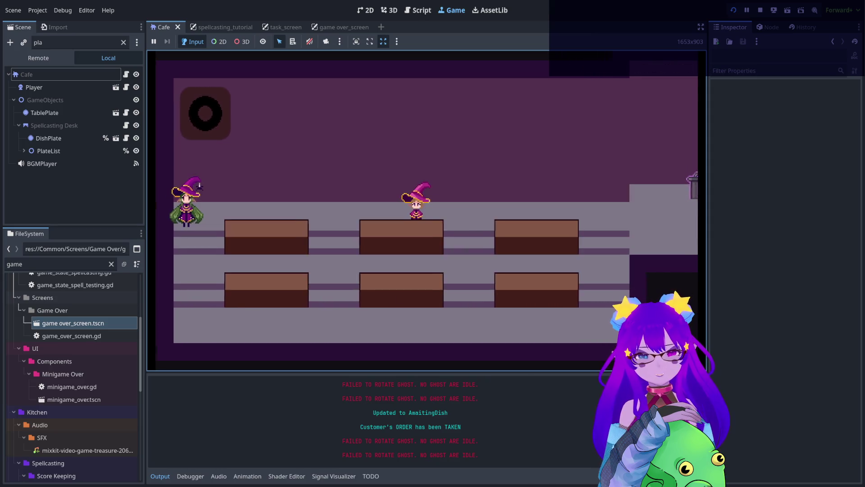
{"action": "key", "text": "e"}
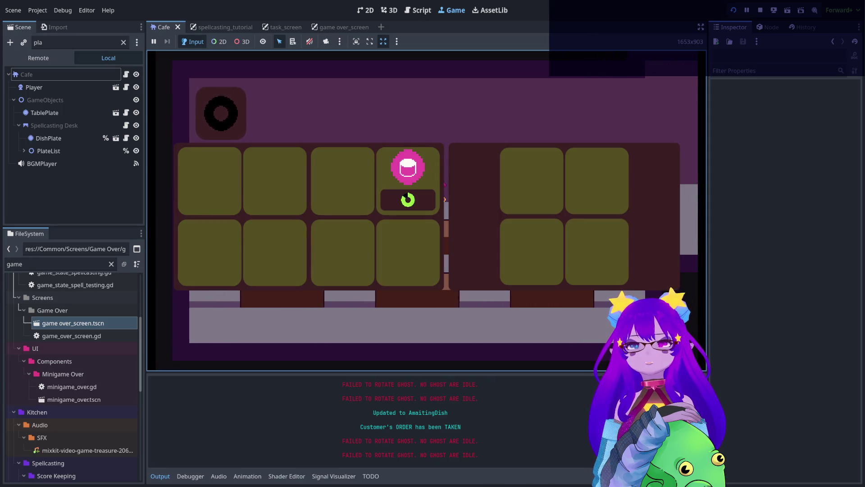
Toggle the spellcasting panel again, then open and close the settings overlay with Escape.
{"action": "key", "text": "e"}
{"action": "key", "text": "e"}
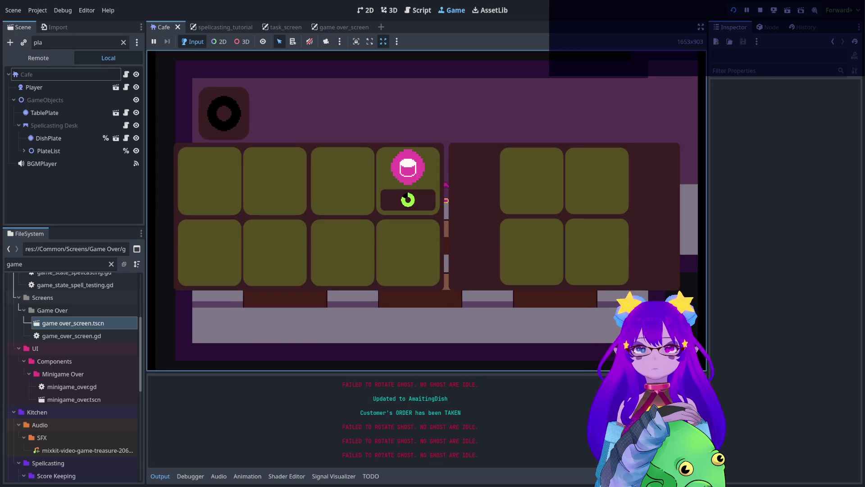
{"action": "key", "text": "e"}
{"action": "key", "text": "e"}
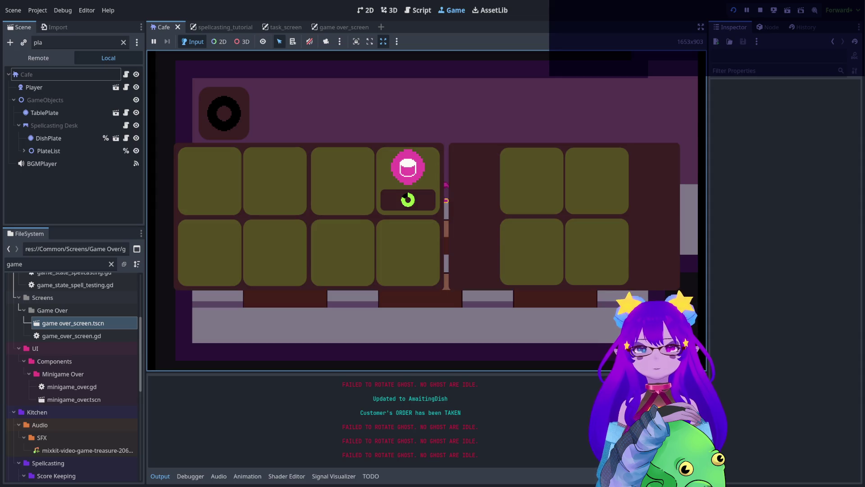
{"action": "key", "text": "e"}
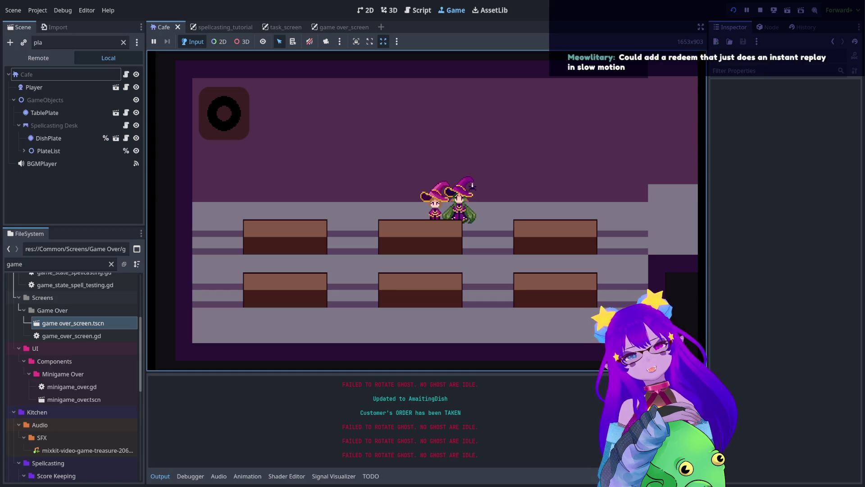
{"action": "key", "text": "Escape"}
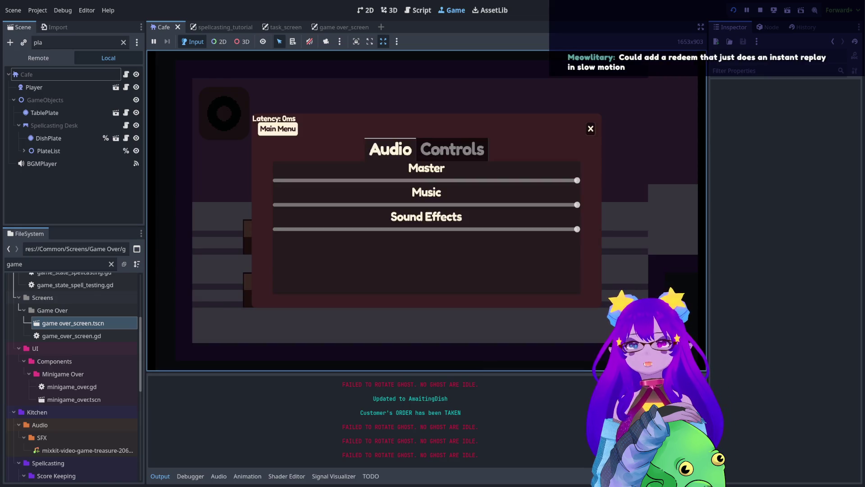
{"action": "key", "text": "Escape"}
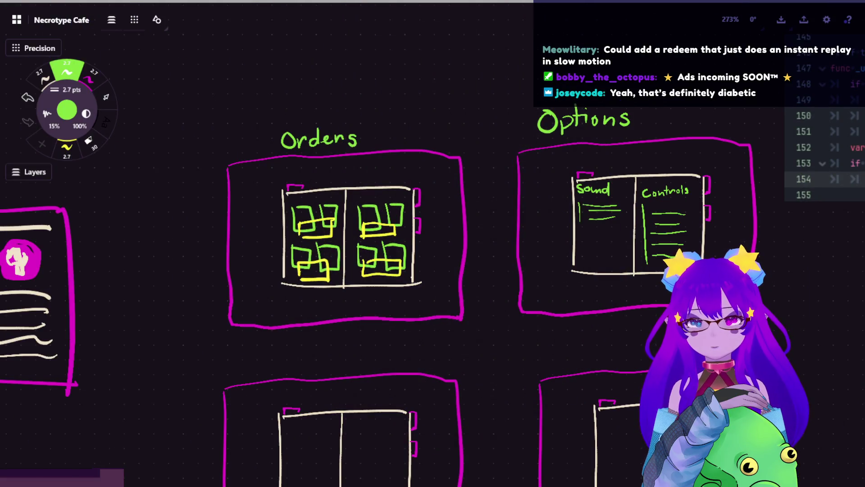
{"action": "scroll", "coordinate": [588, 331], "scroll_direction": "up", "scroll_amount": 2}
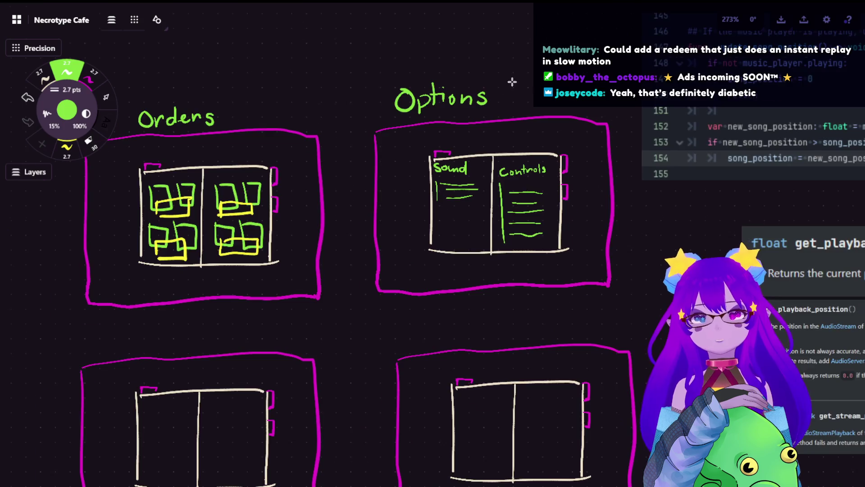
{"action": "scroll", "coordinate": [506, 88], "scroll_direction": "up", "scroll_amount": 2}
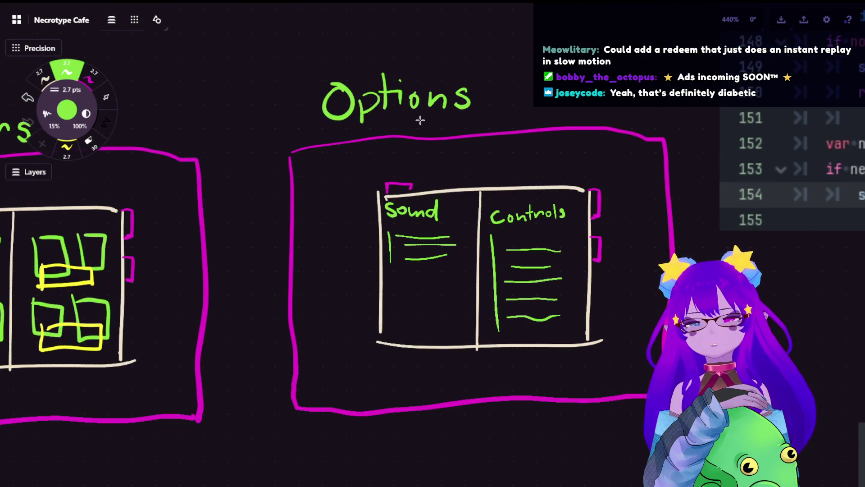
{"action": "scroll", "coordinate": [420, 120], "scroll_direction": "down", "scroll_amount": 3}
{"action": "scroll", "coordinate": [415, 129], "scroll_direction": "down", "scroll_amount": 3}
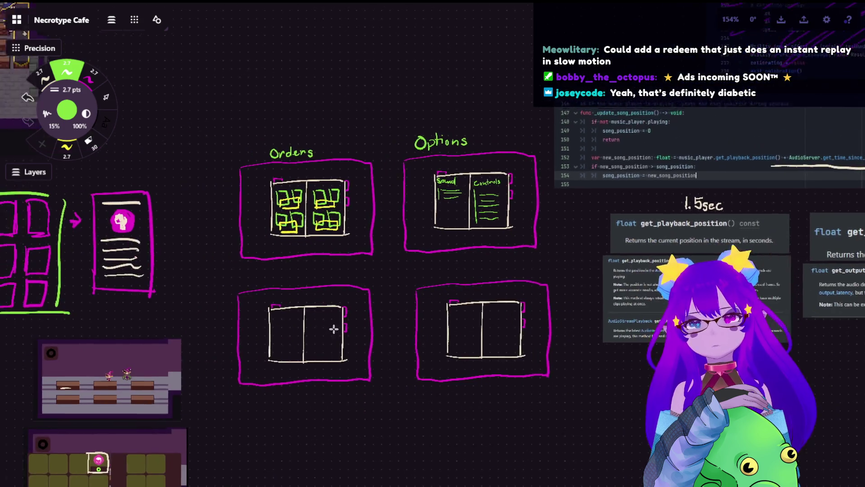
Pull the canvas back so the whole Orders and Options wireframe board is in view.
{"action": "left_click_drag", "start_coordinate": [332, 329], "coordinate": [557, 279]}
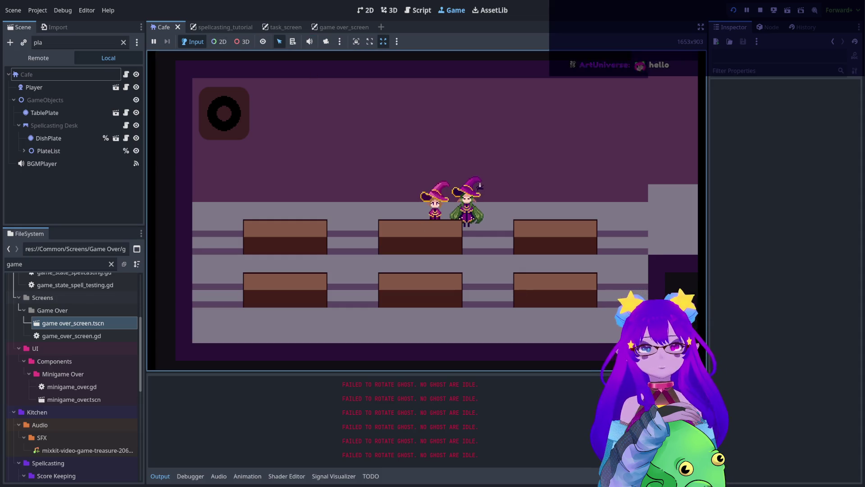
Check the dish slot panel, then take a flavor from the bookshelf and carry it to the counter.
{"action": "key", "text": "e"}
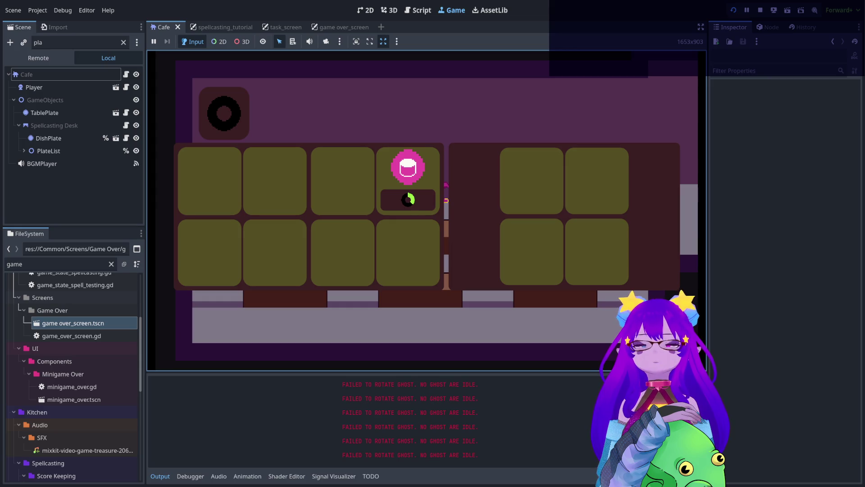
{"action": "key", "text": "e"}
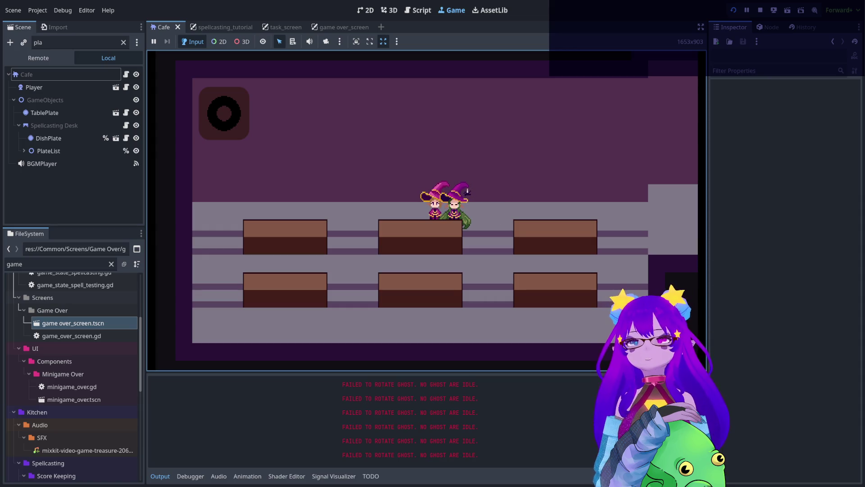
{"action": "key", "text": "d"}
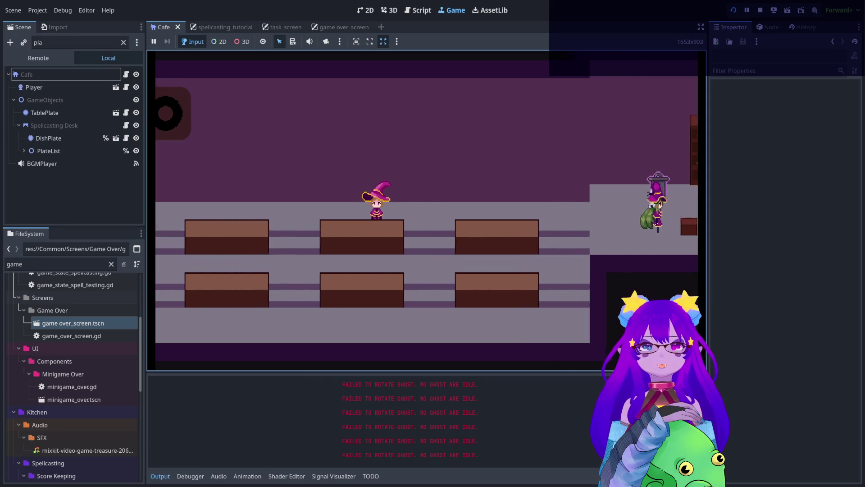
{"action": "key", "text": "a"}
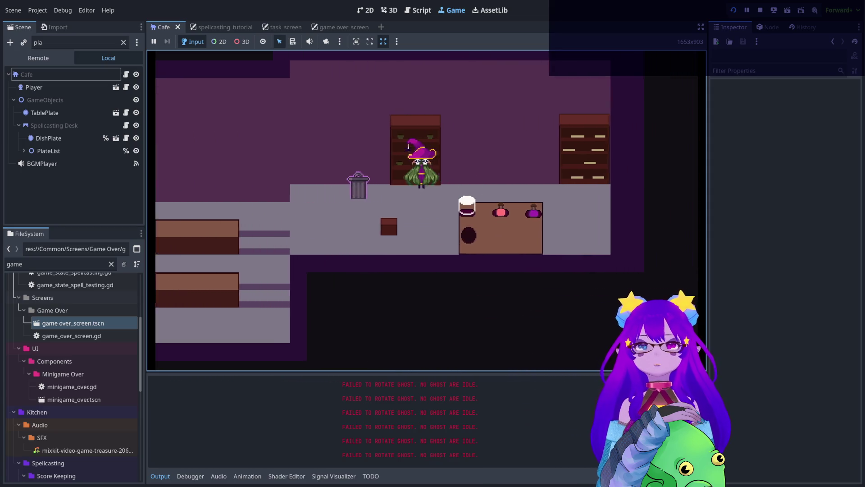
{"action": "key", "text": "q"}
{"action": "key", "text": "d"}
{"action": "key", "text": "q"}
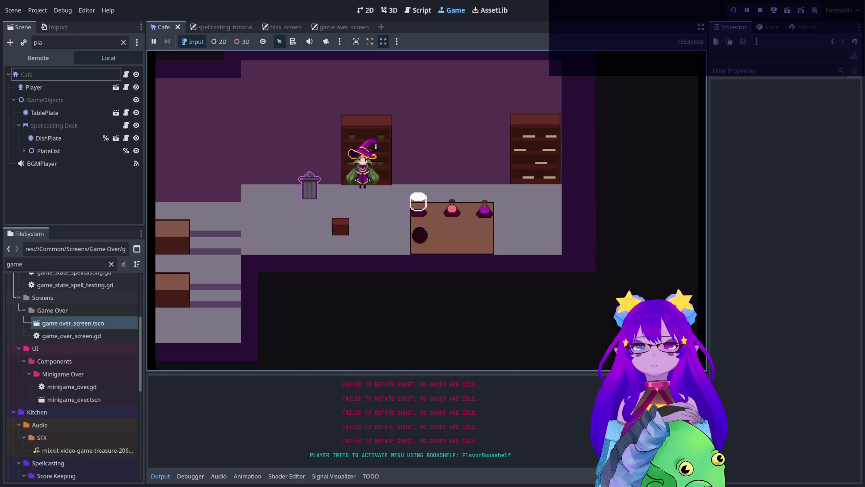
{"action": "key", "text": "d"}
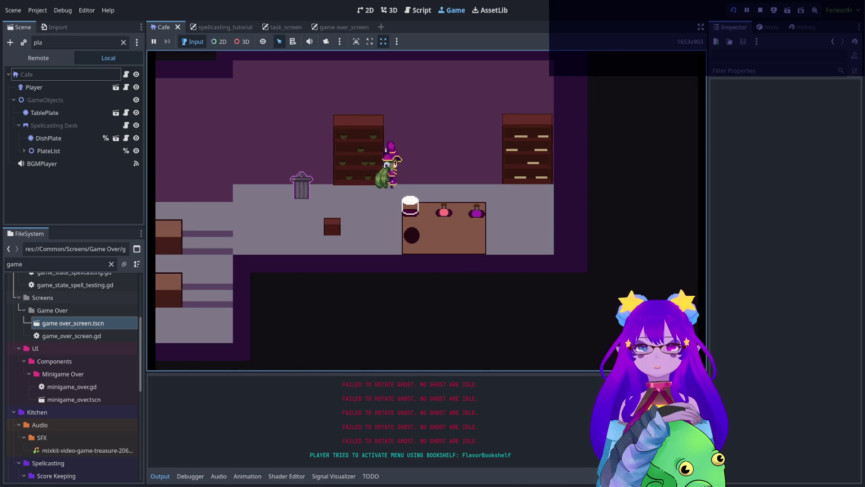
{"action": "key", "text": "q"}
Trash the BITTER flavor, take SWEET from the bookshelf and line up at the spellcasting desk.
{"action": "key", "text": "a"}
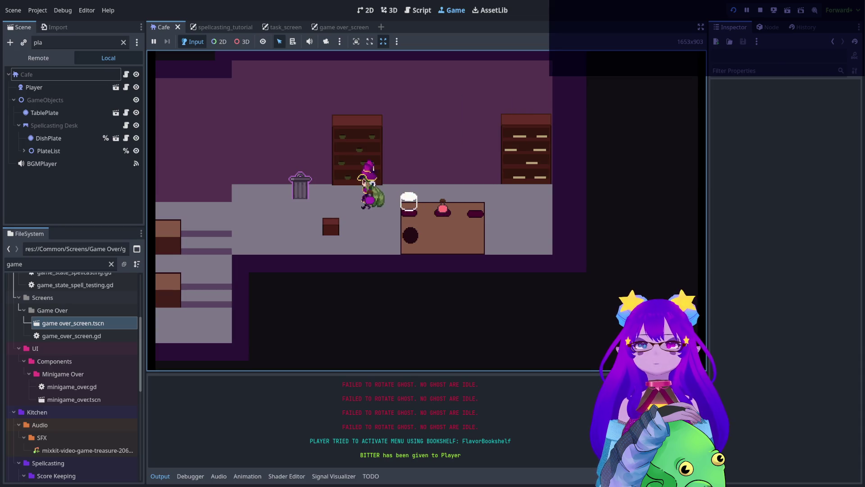
{"action": "key", "text": "q"}
{"action": "key", "text": "d"}
{"action": "key", "text": "q"}
{"action": "key", "text": "d"}
{"action": "key", "text": "q"}
{"action": "key", "text": "q"}
{"action": "key", "text": "d"}
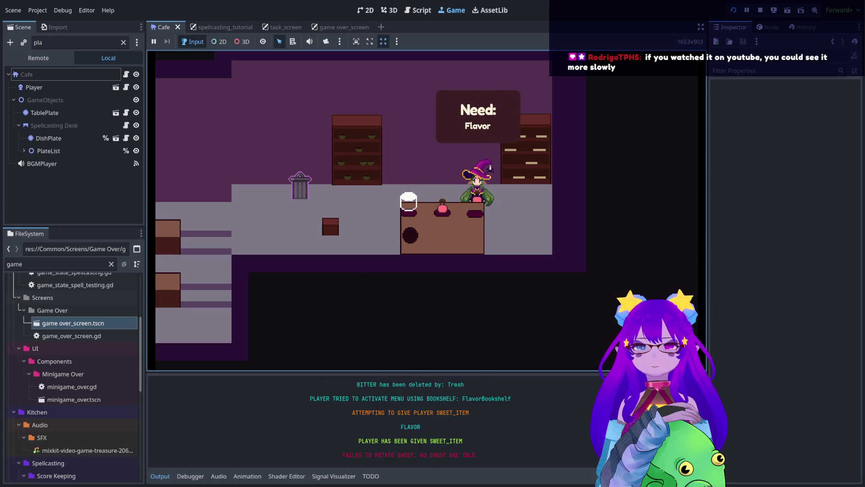
{"action": "key", "text": "a"}
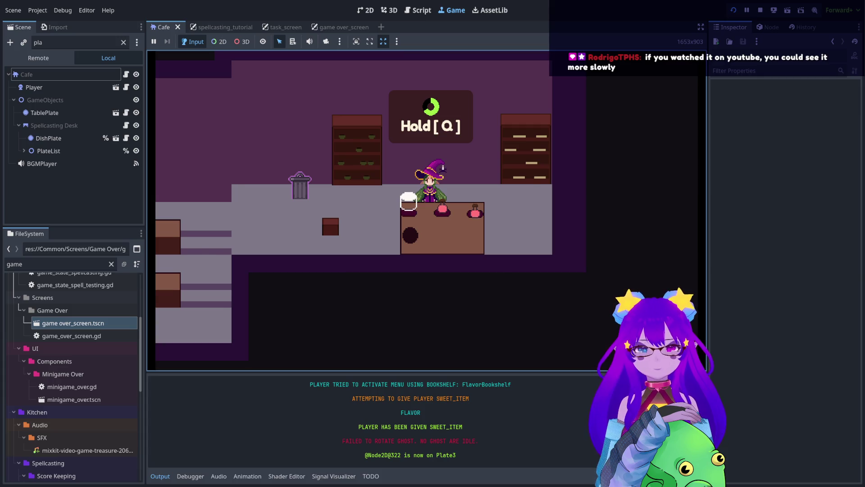
{"action": "type", "text": "A _ gentle"}
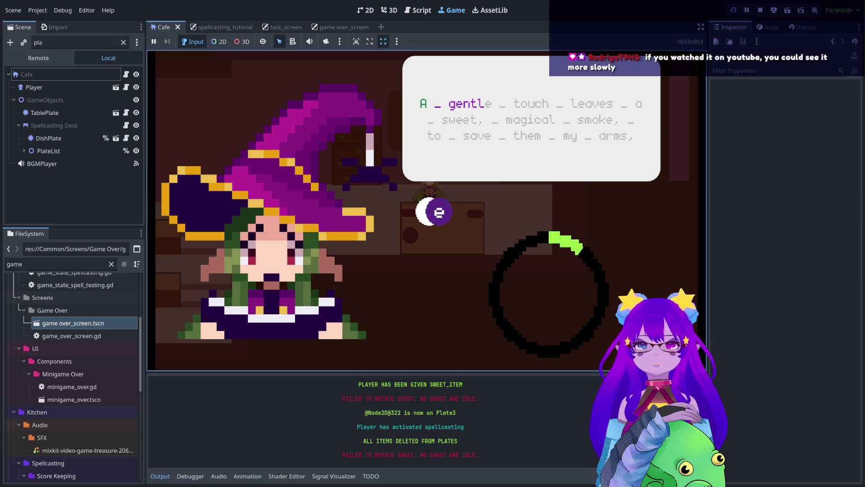
{"action": "type", "text": " _ touch _ le"}
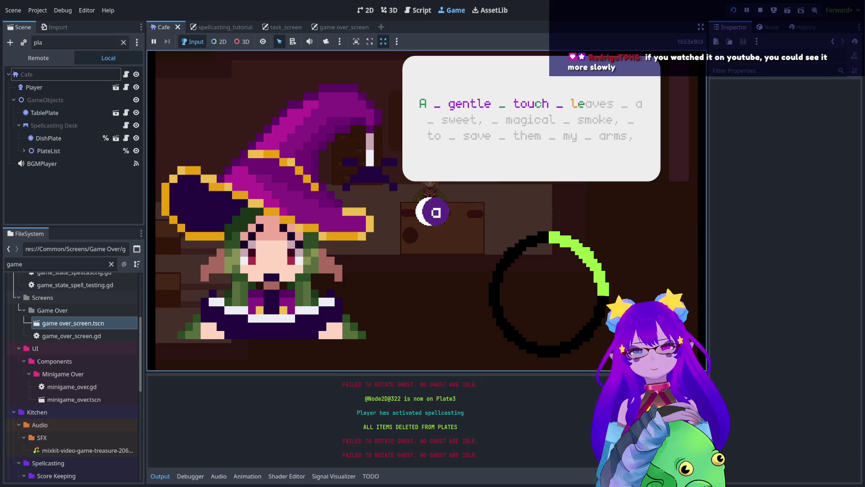
{"action": "type", "text": "aves _ a _ swee"}
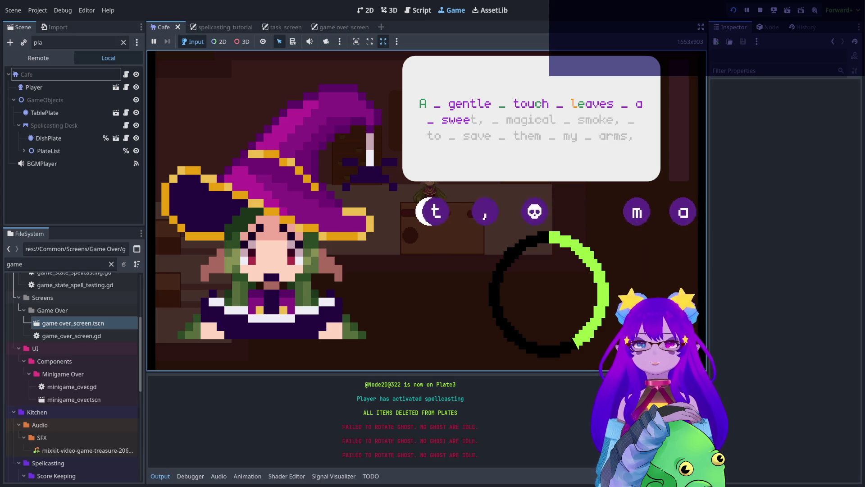
{"action": "type", "text": "t, _ magical _ smoke, _ to"}
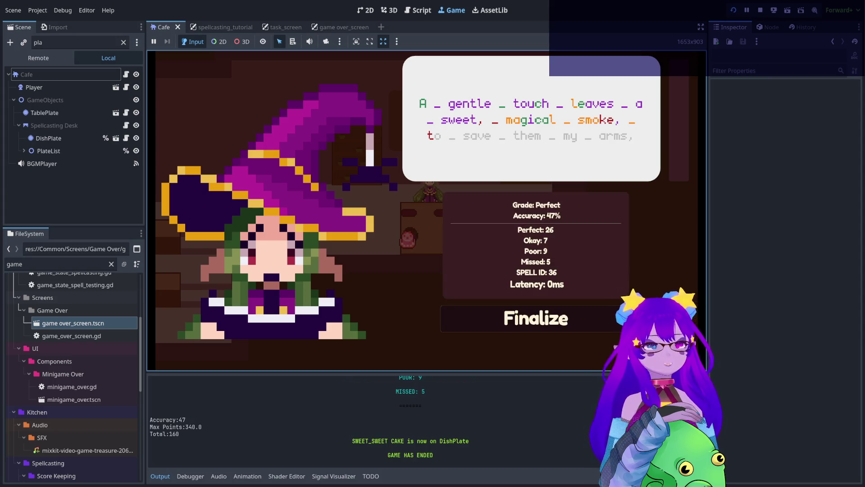
Finalize the spell results panel showing Perfect grade at 47% accuracy.
{"action": "key", "text": "Return"}
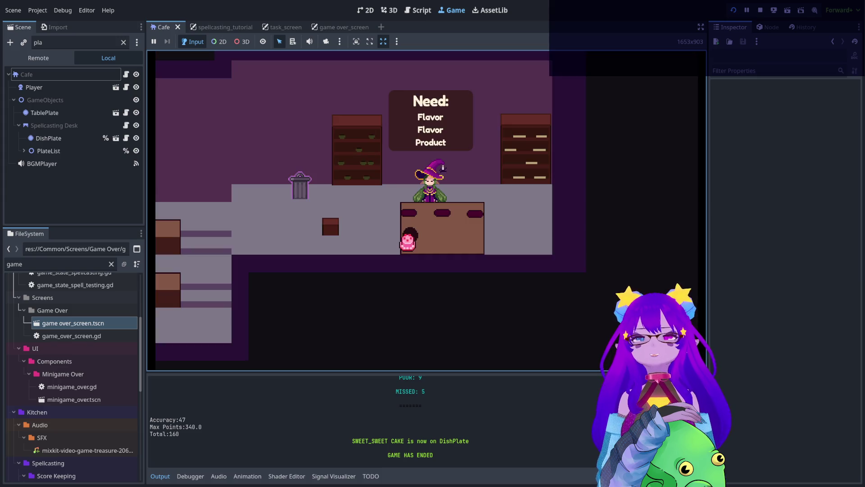
Pick up the sweet cake and carry it back to the dining tables.
{"action": "key", "text": "Left"}
{"action": "key", "text": "Down"}
{"action": "key", "text": "Return"}
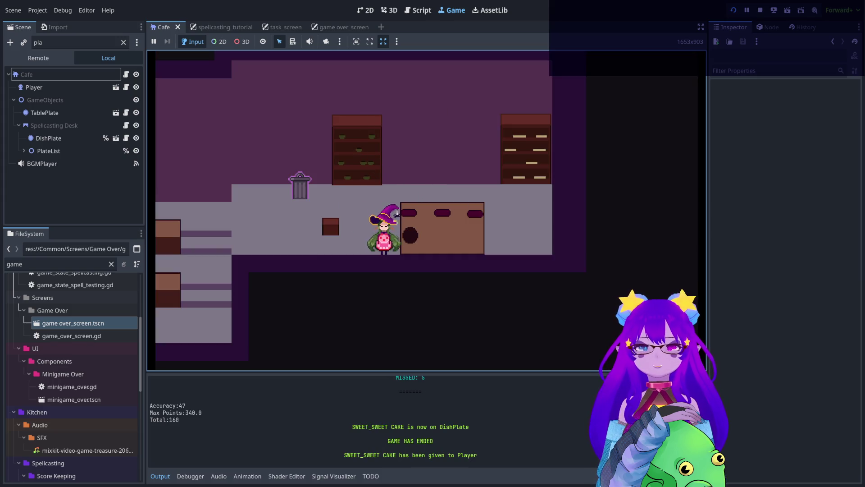
{"action": "key", "text": "Left"}
{"action": "key", "text": "Up"}
{"action": "key", "text": "Right"}
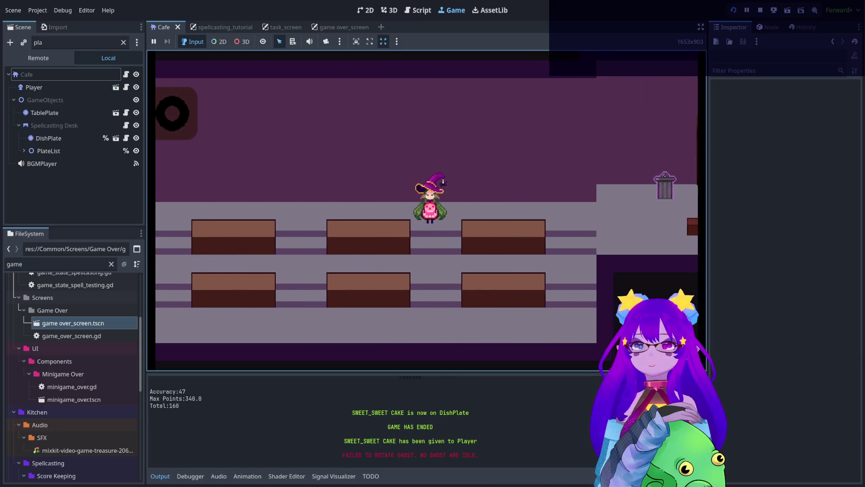
{"action": "key", "text": "Left"}
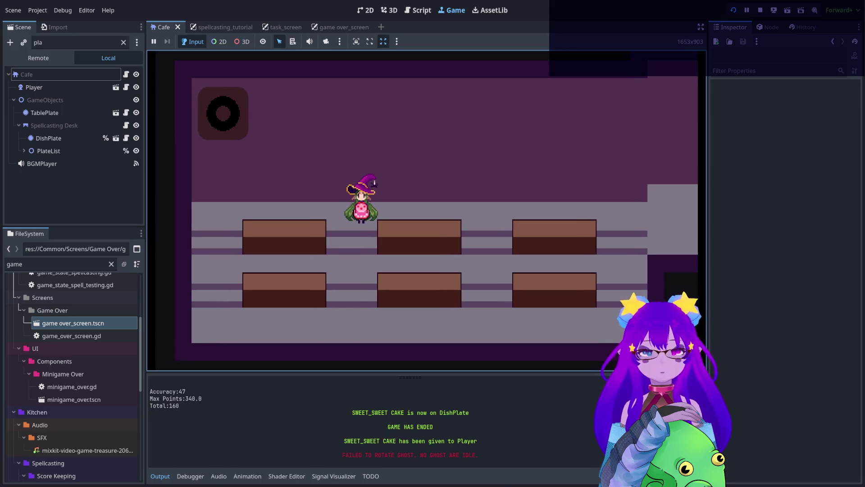
Bring up the Panku debug shell and pick the Cheats.spawn_customer() suggestion.
{"action": "key", "text": "grave"}
{"action": "type", "text": "spawn"}
{"action": "key", "text": "Tab"}
{"action": "key", "text": "Tab"}
{"action": "key", "text": "Tab"}
{"action": "key", "text": "Tab"}
{"action": "key", "text": "Tab"}
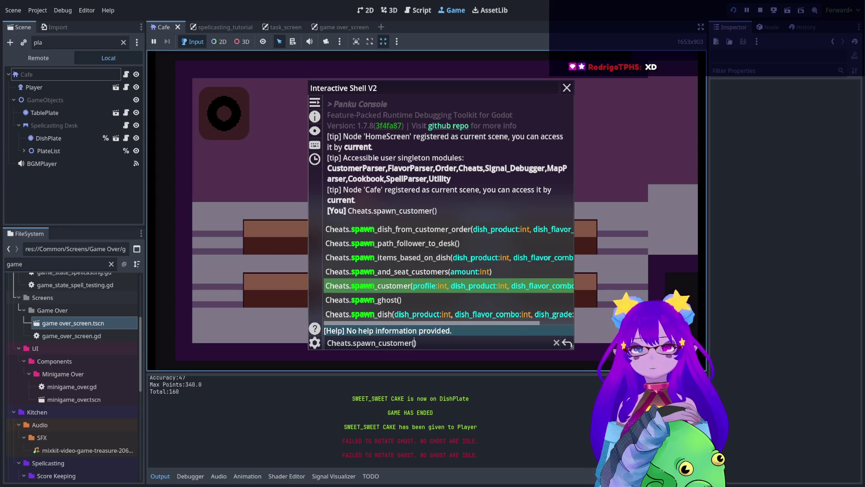
Run Cheats.spawn_customer(), resume play and seat the new customer at a table.
{"action": "key", "text": "Return"}
{"action": "key", "text": "grave"}
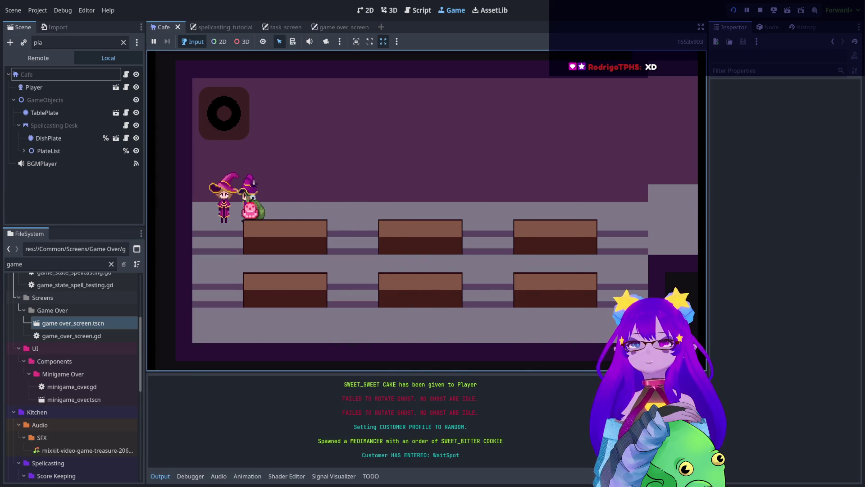
{"action": "key", "text": "space"}
{"action": "key", "text": "space"}
{"action": "key", "text": "Right"}
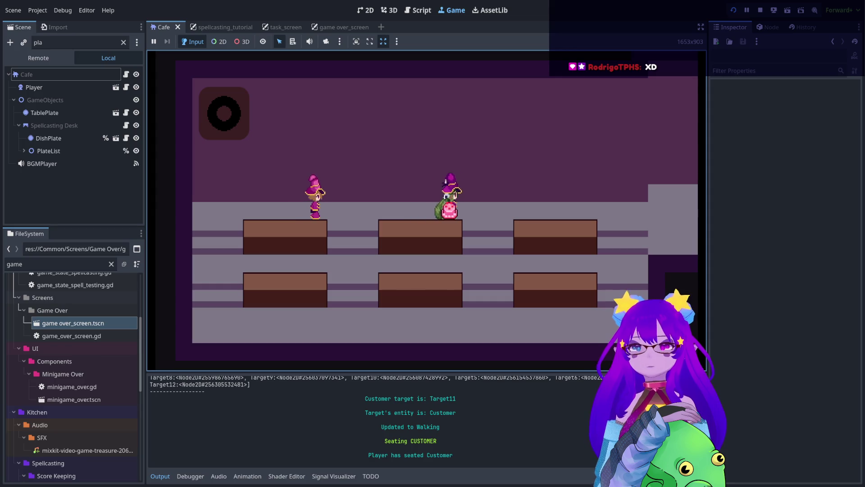
{"action": "key", "text": "Right"}
{"action": "key", "text": "Right"}
{"action": "key", "text": "Down"}
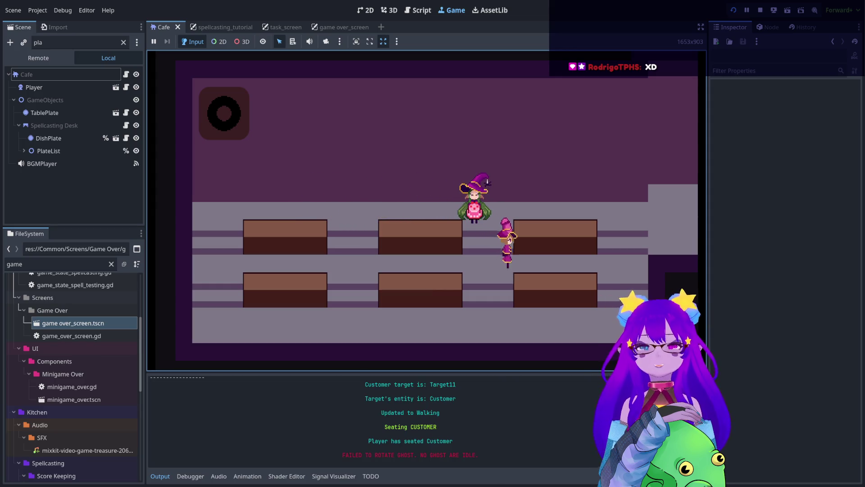
{"action": "key", "text": "Right"}
Take the customer's order and place the cake on their table plate.
{"action": "key", "text": "space"}
{"action": "key", "text": "space"}
{"action": "key", "text": "Down"}
{"action": "key", "text": "Right"}
{"action": "key", "text": "space"}
{"action": "key", "text": "space"}
{"action": "key", "text": "space"}
{"action": "key", "text": "space"}
{"action": "key", "text": "Right"}
{"action": "key", "text": "Up"}
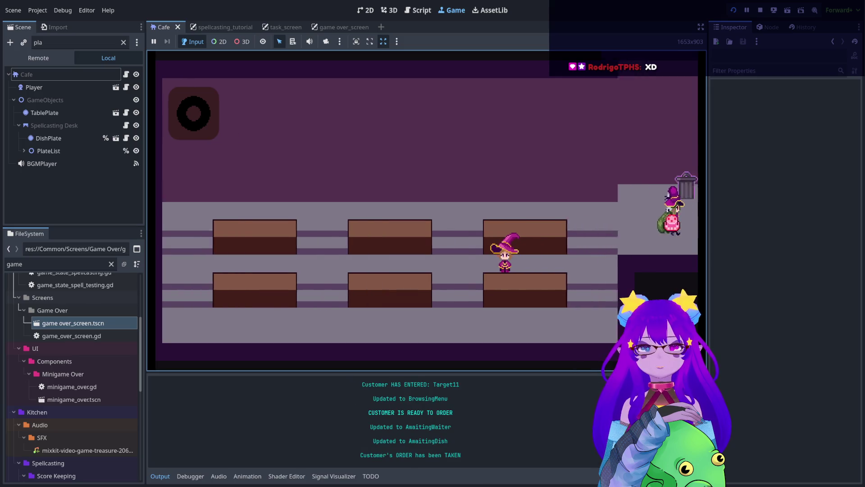
{"action": "key", "text": "Right"}
{"action": "key", "text": "space"}
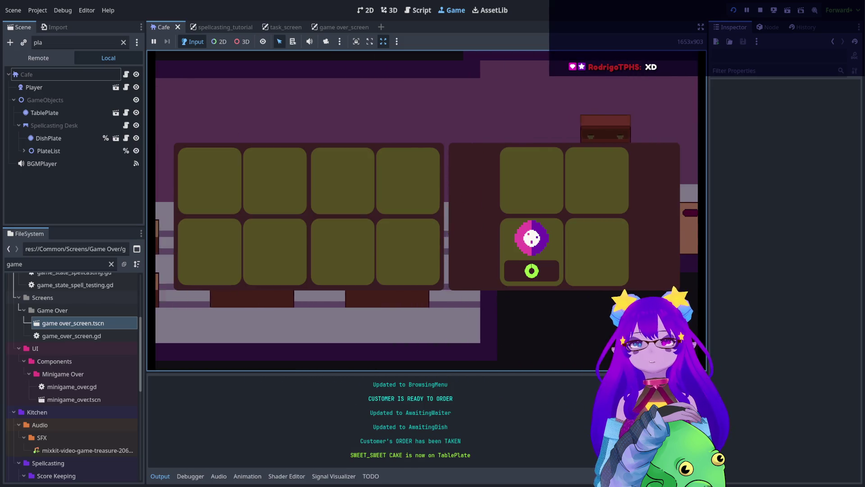
{"action": "key", "text": "space"}
{"action": "key", "text": "space"}
Collect payment so the customer leaves happy, then bring up the game's settings overlay.
{"action": "key", "text": "Left"}
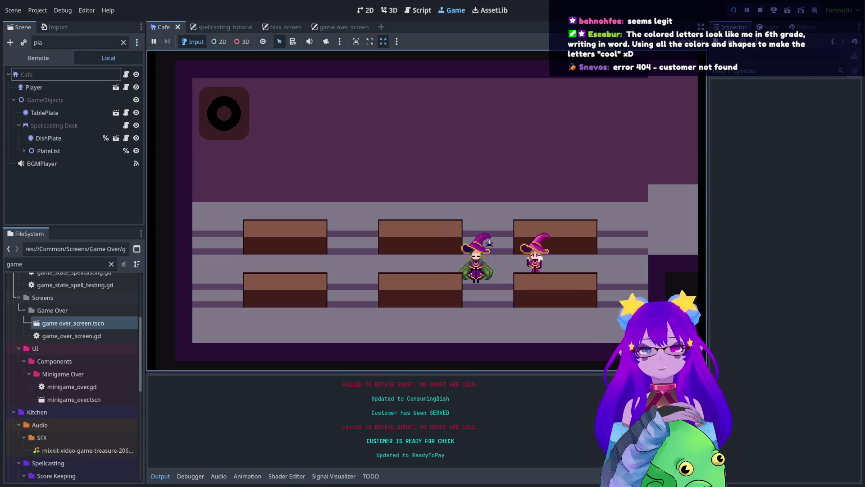
{"action": "key", "text": "Right"}
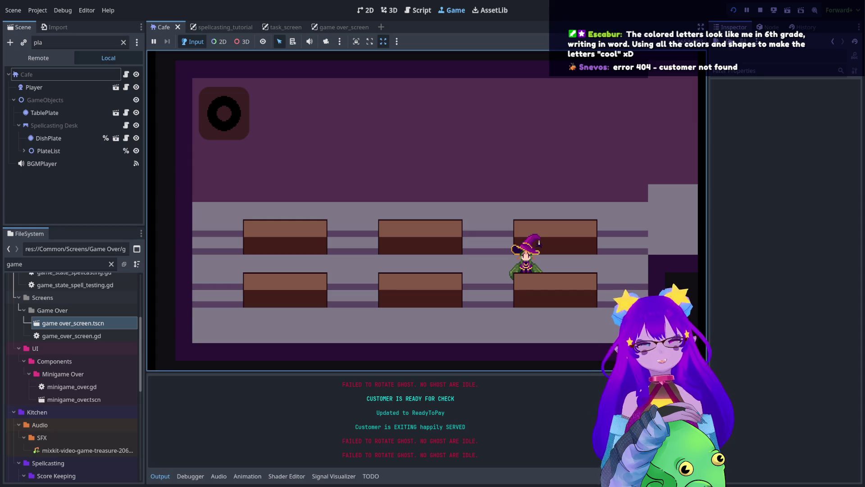
{"action": "key", "text": "Escape"}
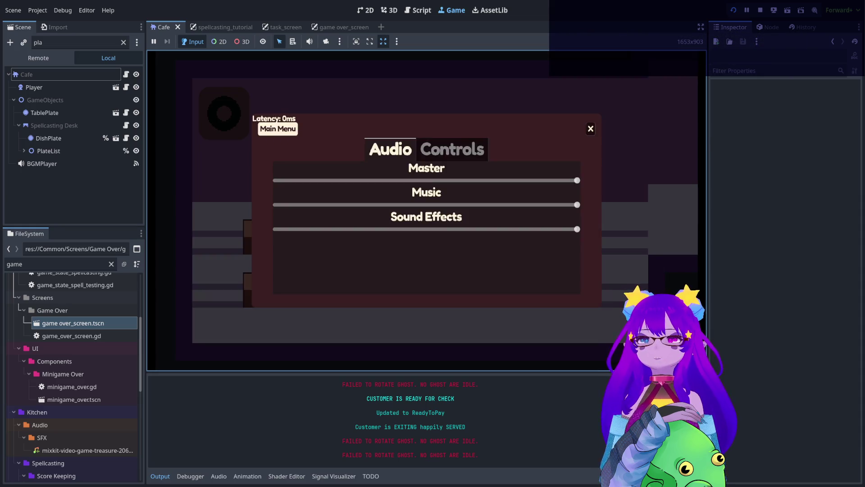
Stop the running project with F8, returning to the Cafe scene in the 2D editor.
{"action": "key", "text": "F8"}
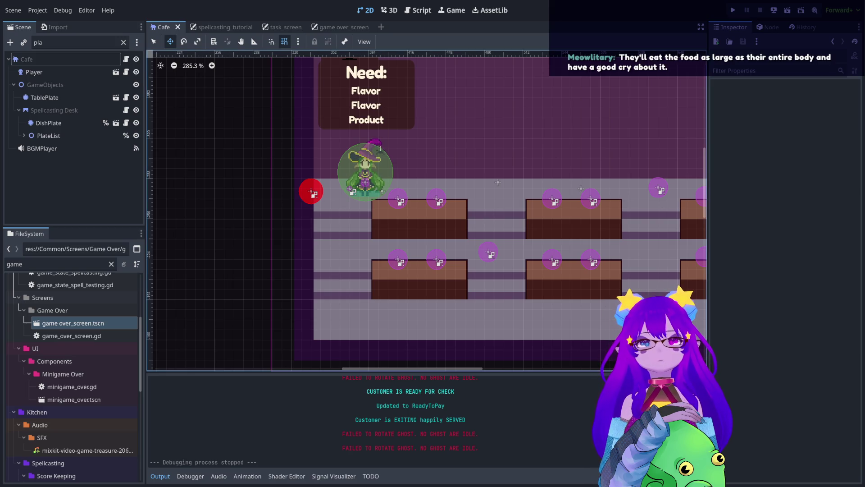
Select the CafeBG TileMapLayer in the viewport to show its Inspector and tile palette.
{"action": "left_click", "coordinate": [598, 249]}
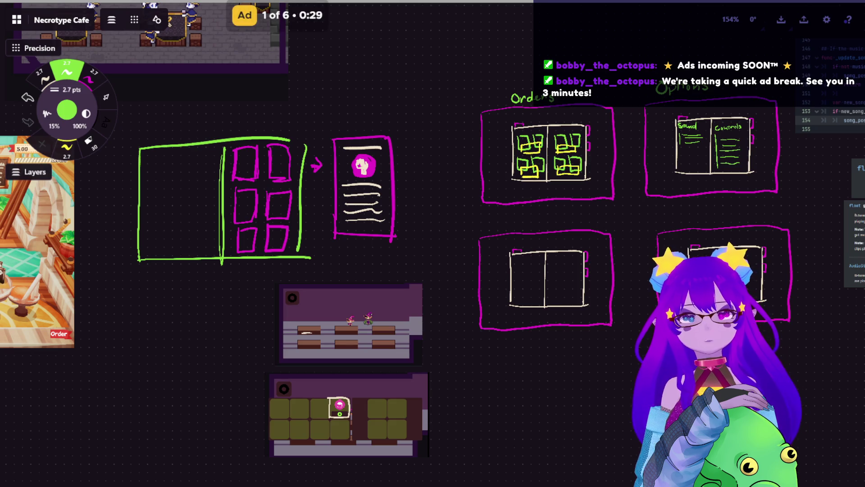
{"action": "scroll", "coordinate": [609, 114], "scroll_direction": "up", "scroll_amount": 5}
{"action": "scroll", "coordinate": [441, 144], "scroll_direction": "down", "scroll_amount": 3}
{"action": "scroll", "coordinate": [437, 150], "scroll_direction": "right", "scroll_amount": 4}
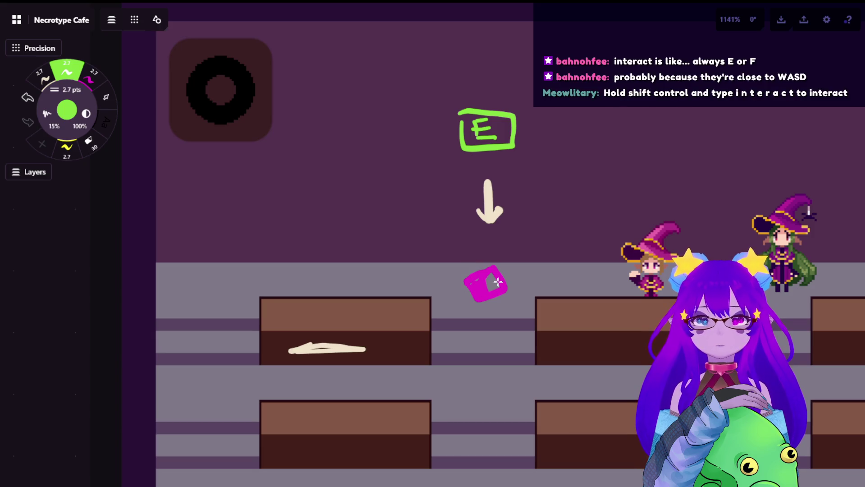
{"action": "scroll", "coordinate": [498, 282], "scroll_direction": "down", "scroll_amount": 3}
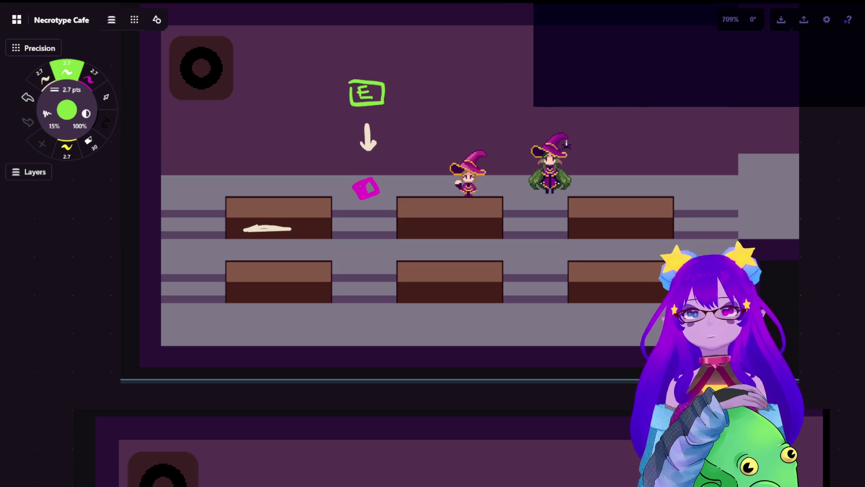
{"action": "scroll", "coordinate": [506, 99], "scroll_direction": "up", "scroll_amount": 2}
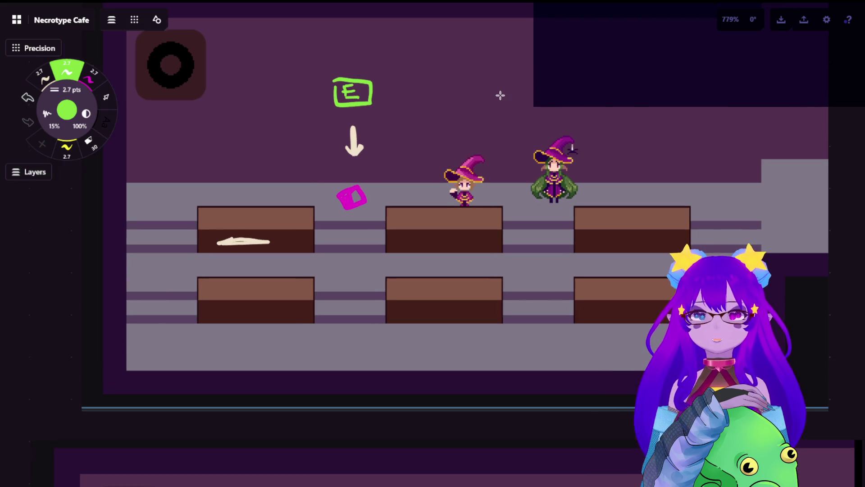
{"action": "left_click_drag", "start_coordinate": [474, 103], "coordinate": [442, 119]}
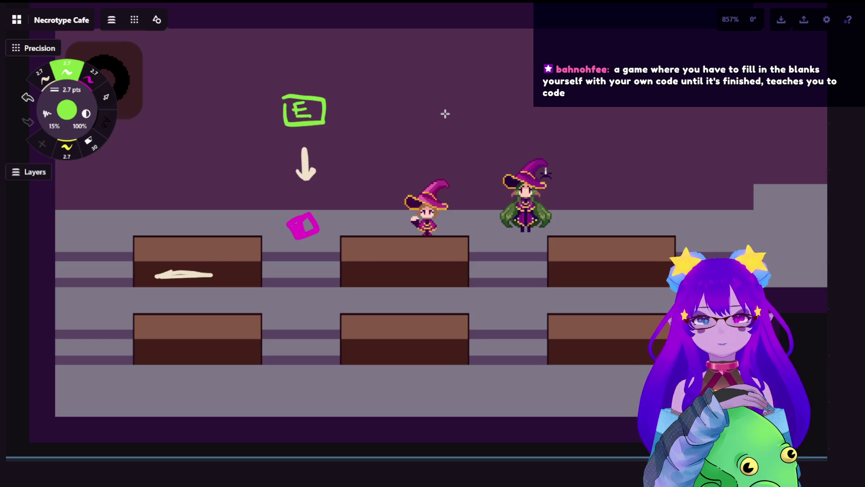
{"action": "mouse_move", "coordinate": [406, 135]}
{"action": "left_mouse_down"}
{"action": "mouse_move", "coordinate": [448, 137]}
{"action": "mouse_move", "coordinate": [329, 118]}
{"action": "left_mouse_up"}
{"action": "scroll", "coordinate": [449, 137], "scroll_direction": "down", "scroll_amount": 3}
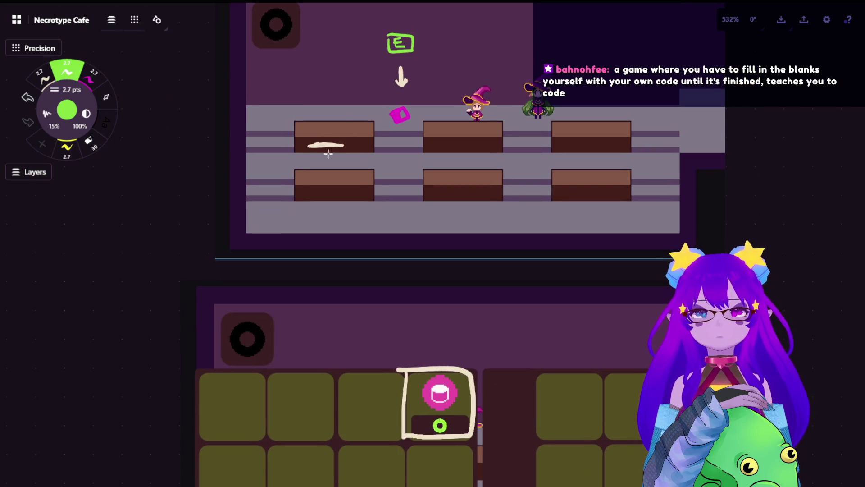
Erase the cream squiggle on the first table and the outline around the pink dish.
{"action": "left_click_drag", "start_coordinate": [324, 163], "coordinate": [342, 146]}
{"action": "mouse_move", "coordinate": [405, 433]}
{"action": "left_mouse_down"}
{"action": "mouse_move", "coordinate": [415, 367]}
{"action": "mouse_move", "coordinate": [438, 425]}
{"action": "left_mouse_up"}
{"action": "left_click_drag", "start_coordinate": [464, 139], "coordinate": [443, 301]}
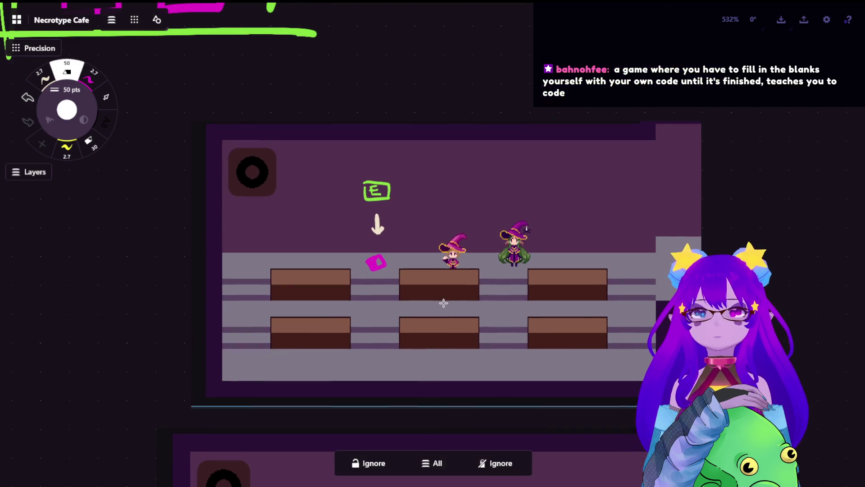
{"action": "scroll", "coordinate": [441, 303], "scroll_direction": "up", "scroll_amount": 2}
{"action": "scroll", "coordinate": [475, 263], "scroll_direction": "up", "scroll_amount": 1}
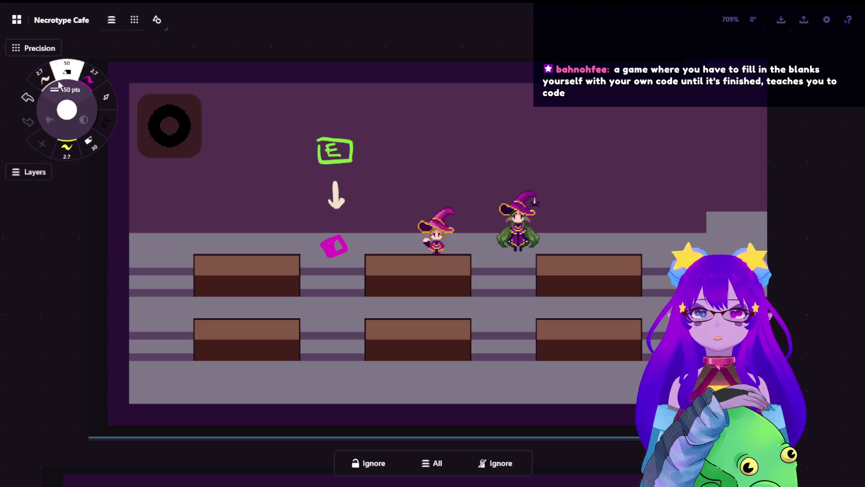
With the 2.7 pt cream pen, start a keycap outline above the left table and undo it.
{"action": "left_click", "coordinate": [44, 78]}
{"action": "mouse_move", "coordinate": [212, 200]}
{"action": "left_mouse_down"}
{"action": "mouse_move", "coordinate": [241, 210]}
{"action": "mouse_move", "coordinate": [214, 216]}
{"action": "mouse_move", "coordinate": [194, 241]}
{"action": "mouse_move", "coordinate": [246, 235]}
{"action": "mouse_move", "coordinate": [220, 243]}
{"action": "mouse_move", "coordinate": [275, 245]}
{"action": "mouse_move", "coordinate": [254, 245]}
{"action": "left_mouse_up"}
{"action": "key", "text": "ctrl+z"}
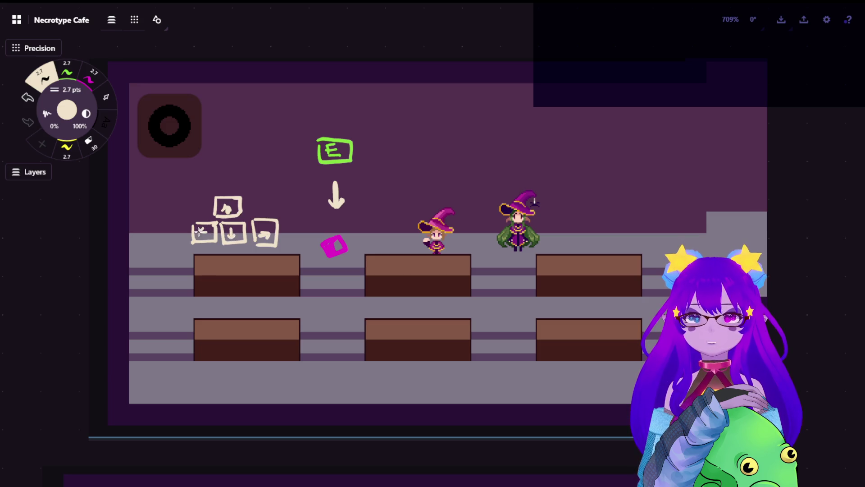
Switch to the selection tool to inspect the arrow sketch, then back to the green pen.
{"action": "left_click", "coordinate": [108, 103]}
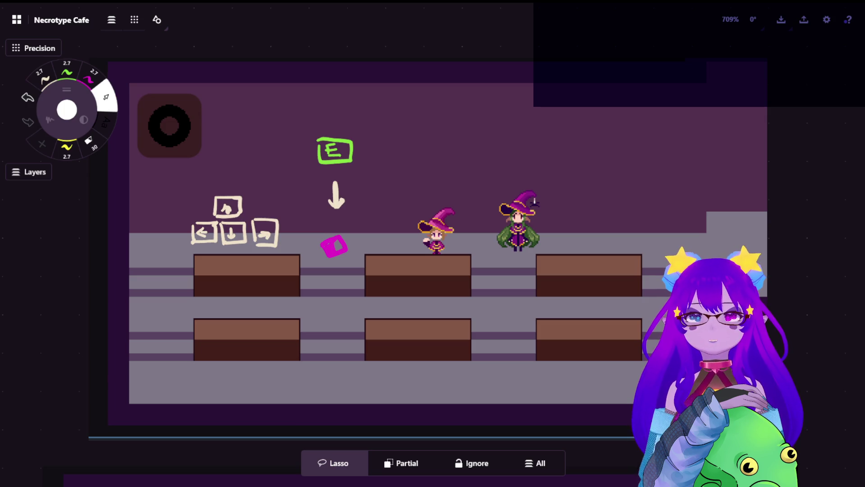
{"action": "scroll", "coordinate": [315, 218], "scroll_direction": "up", "scroll_amount": 2}
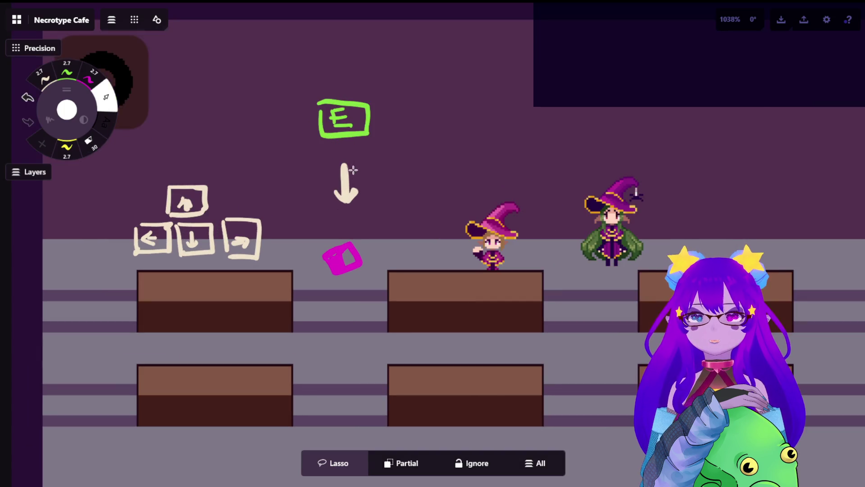
{"action": "scroll", "coordinate": [365, 179], "scroll_direction": "up", "scroll_amount": 2}
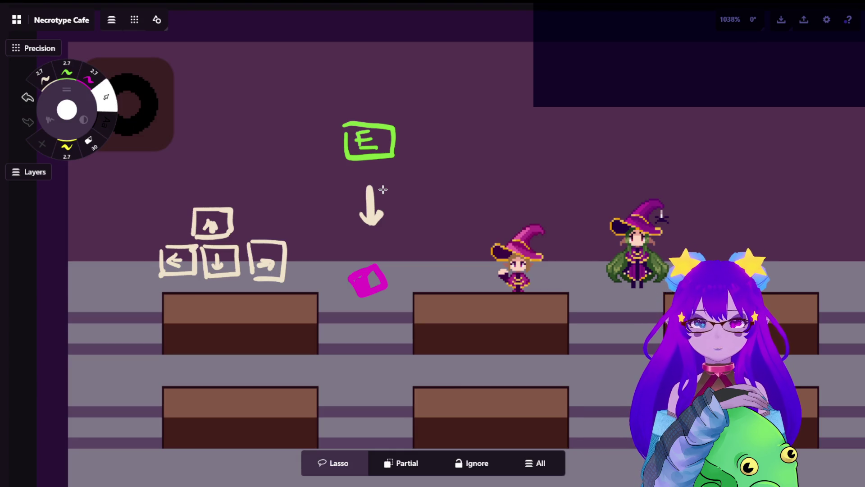
{"action": "scroll", "coordinate": [401, 271], "scroll_direction": "down", "scroll_amount": 3}
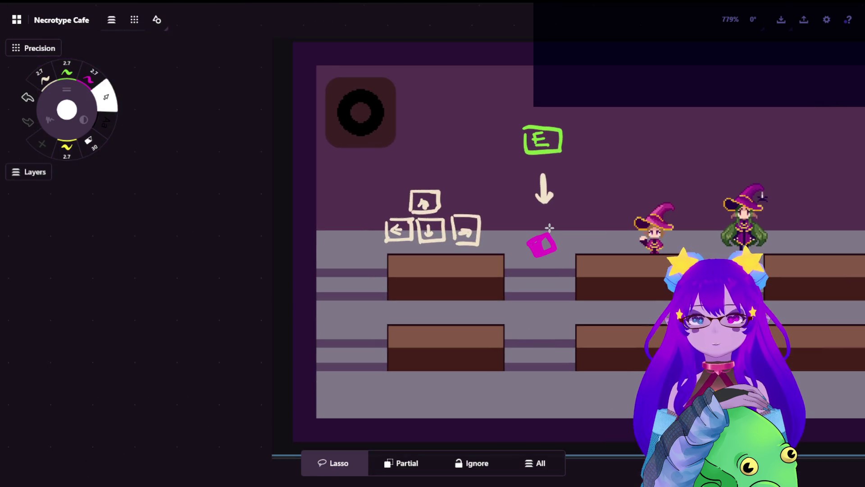
{"action": "left_click", "coordinate": [66, 70]}
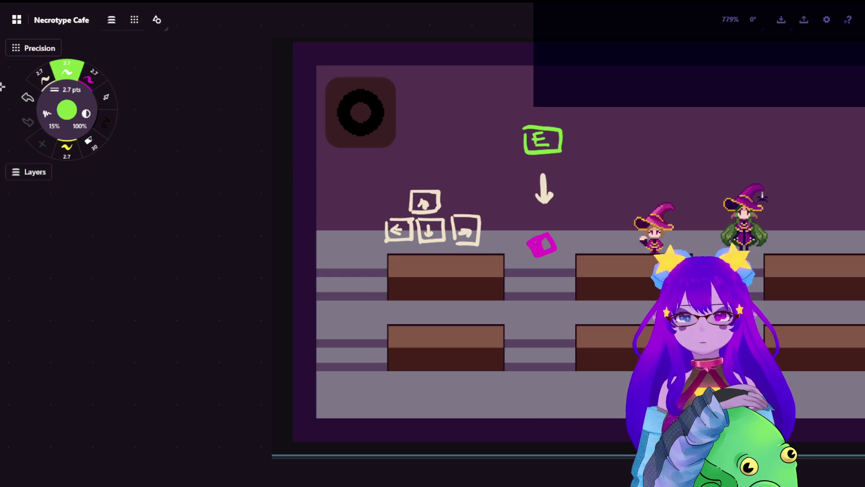
{"action": "scroll", "coordinate": [182, 270], "scroll_direction": "down", "scroll_amount": 1}
{"action": "scroll", "coordinate": [161, 272], "scroll_direction": "down", "scroll_amount": 4}
{"action": "scroll", "coordinate": [288, 304], "scroll_direction": "down", "scroll_amount": 3}
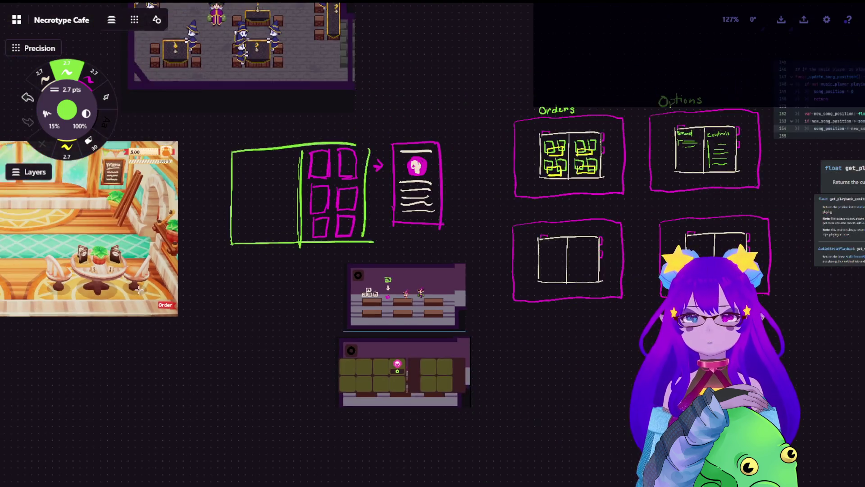
{"action": "scroll", "coordinate": [543, 259], "scroll_direction": "up", "scroll_amount": 2}
{"action": "scroll", "coordinate": [543, 259], "scroll_direction": "down", "scroll_amount": 2}
{"action": "scroll", "coordinate": [381, 115], "scroll_direction": "up", "scroll_amount": 1}
{"action": "scroll", "coordinate": [381, 115], "scroll_direction": "down", "scroll_amount": 1}
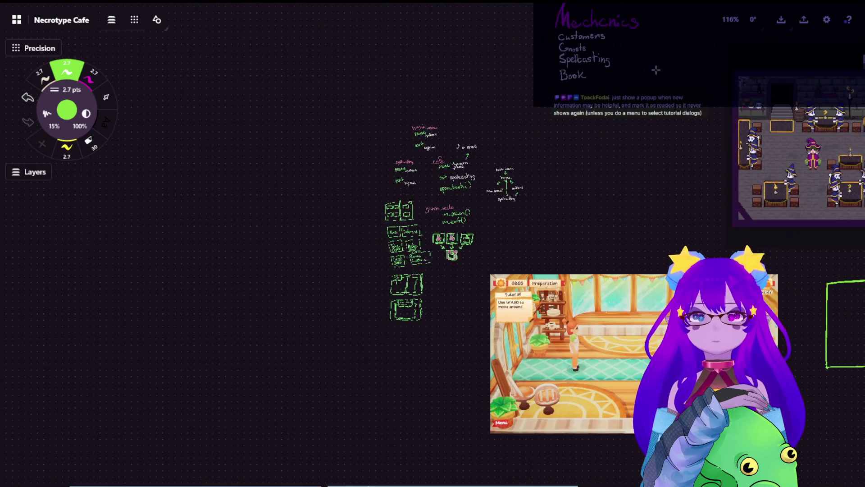
{"action": "scroll", "coordinate": [368, 362], "scroll_direction": "down", "scroll_amount": 2}
{"action": "scroll", "coordinate": [368, 362], "scroll_direction": "up", "scroll_amount": 4}
{"action": "scroll", "coordinate": [501, 282], "scroll_direction": "up", "scroll_amount": 2}
{"action": "scroll", "coordinate": [132, 88], "scroll_direction": "right", "scroll_amount": 3}
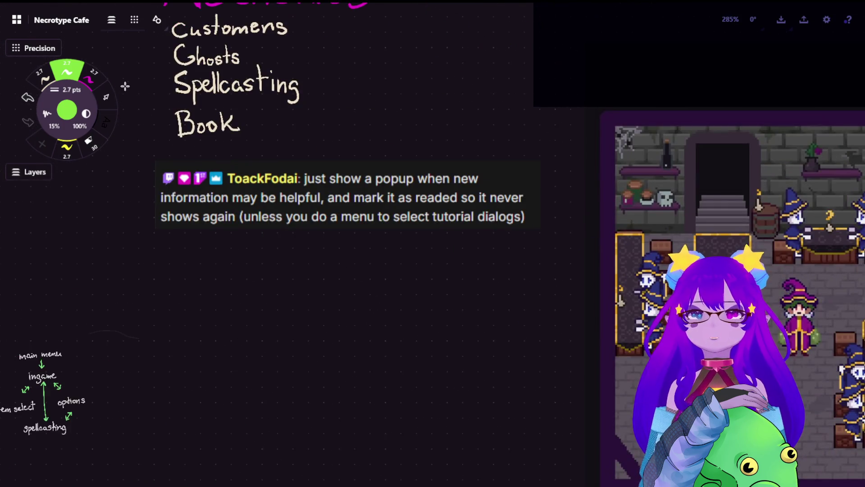
Move the pasted chat comment image further down the board.
{"action": "left_click", "coordinate": [361, 190]}
{"action": "left_click_drag", "start_coordinate": [361, 190], "coordinate": [361, 284]}
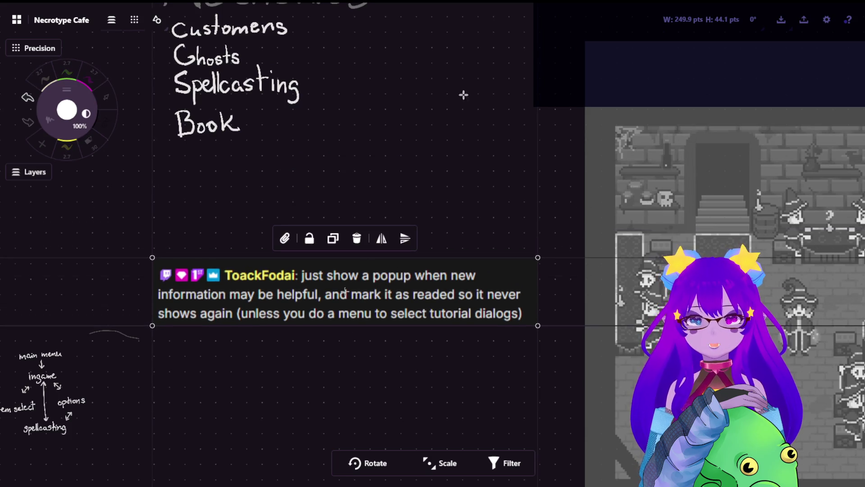
{"action": "left_click", "coordinate": [174, 101]}
{"action": "scroll", "coordinate": [174, 102], "scroll_direction": "up", "scroll_amount": 2}
{"action": "scroll", "coordinate": [174, 101], "scroll_direction": "up", "scroll_amount": 1}
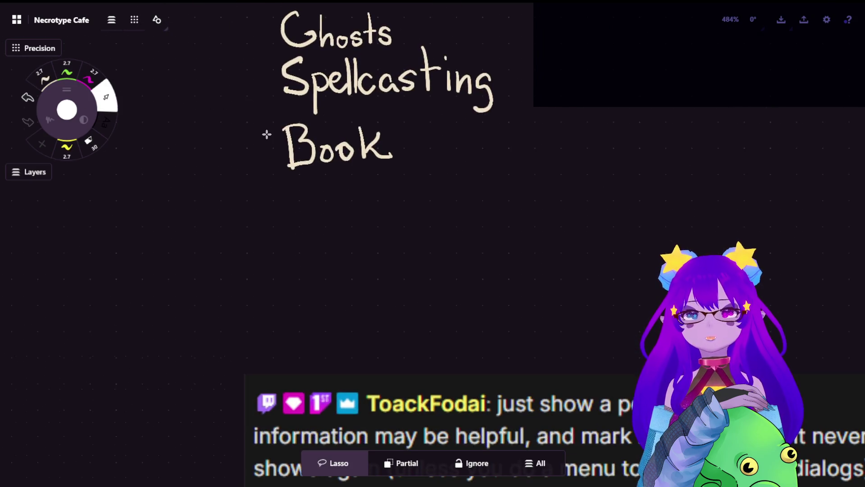
Handwrite 'Player' in cream under 'Book' in the Mechanics list.
{"action": "left_click", "coordinate": [44, 78]}
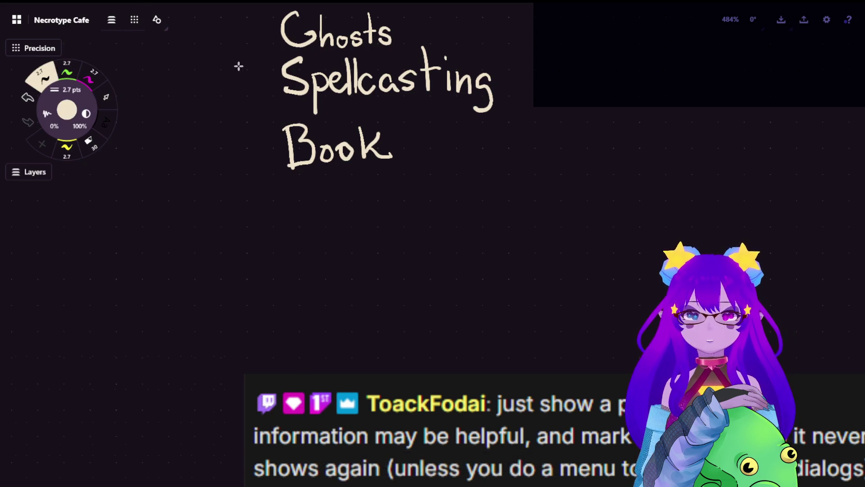
{"action": "left_click_drag", "start_coordinate": [290, 189], "coordinate": [290, 235]}
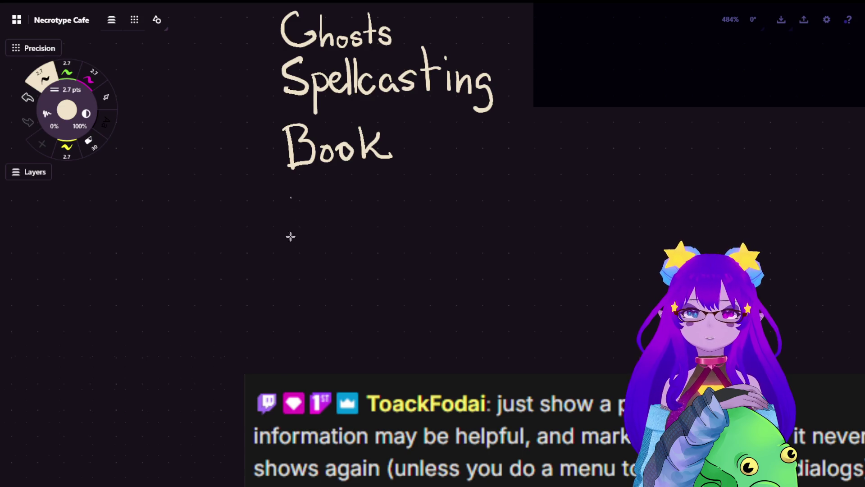
{"action": "left_click_drag", "start_coordinate": [289, 188], "coordinate": [294, 215]}
{"action": "left_click_drag", "start_coordinate": [333, 188], "coordinate": [333, 233]}
{"action": "mouse_move", "coordinate": [366, 208]}
{"action": "left_mouse_down"}
{"action": "mouse_move", "coordinate": [387, 256]}
{"action": "mouse_move", "coordinate": [396, 235]}
{"action": "mouse_move", "coordinate": [433, 233]}
{"action": "mouse_move", "coordinate": [460, 215]}
{"action": "left_mouse_up"}
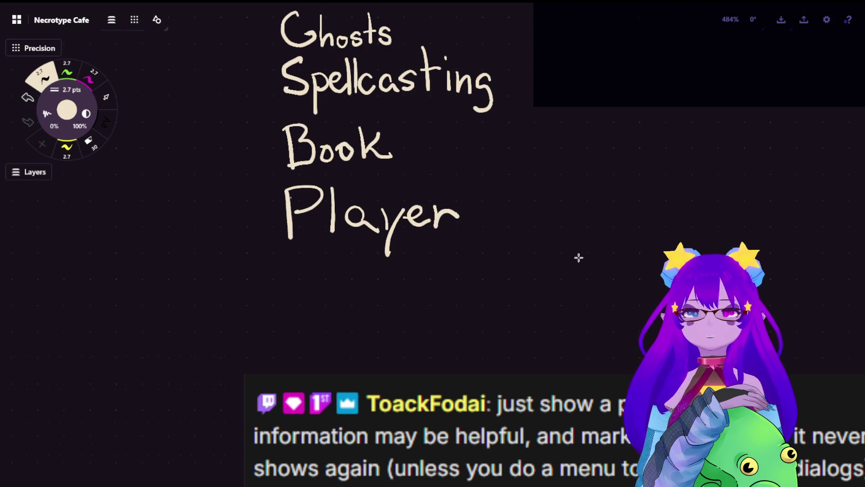
{"action": "scroll", "coordinate": [580, 247], "scroll_direction": "down", "scroll_amount": 5}
{"action": "scroll", "coordinate": [375, 133], "scroll_direction": "down", "scroll_amount": 3}
{"action": "scroll", "coordinate": [610, 356], "scroll_direction": "down", "scroll_amount": 1}
{"action": "scroll", "coordinate": [465, 195], "scroll_direction": "up", "scroll_amount": 3}
{"action": "scroll", "coordinate": [439, 193], "scroll_direction": "up", "scroll_amount": 3}
{"action": "scroll", "coordinate": [431, 189], "scroll_direction": "up", "scroll_amount": 3}
{"action": "scroll", "coordinate": [436, 190], "scroll_direction": "up", "scroll_amount": 2}
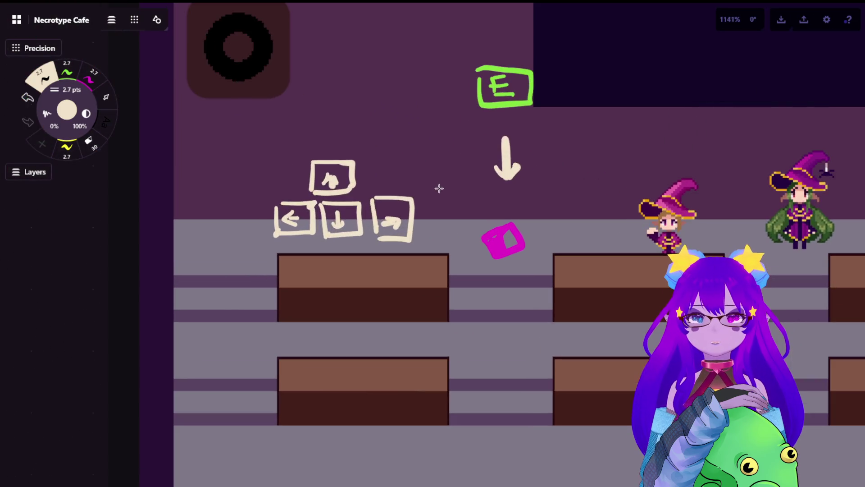
{"action": "scroll", "coordinate": [459, 162], "scroll_direction": "up", "scroll_amount": 1}
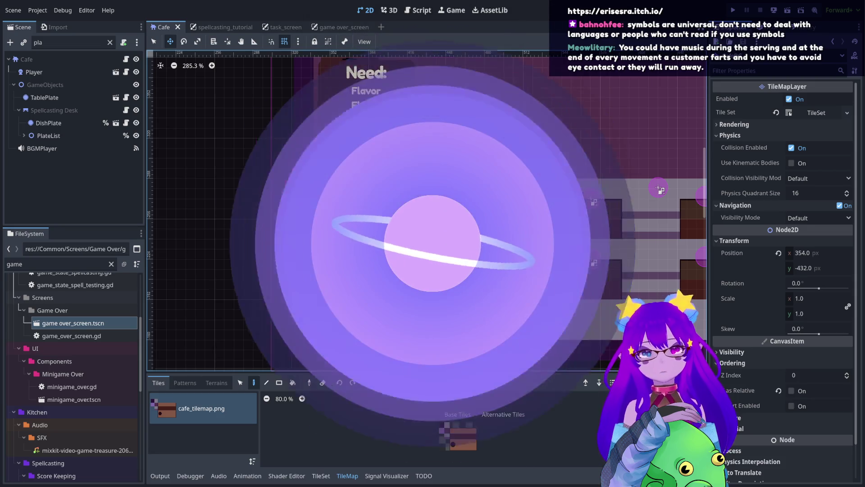
{"action": "scroll", "coordinate": [521, 257], "scroll_direction": "down", "scroll_amount": 3}
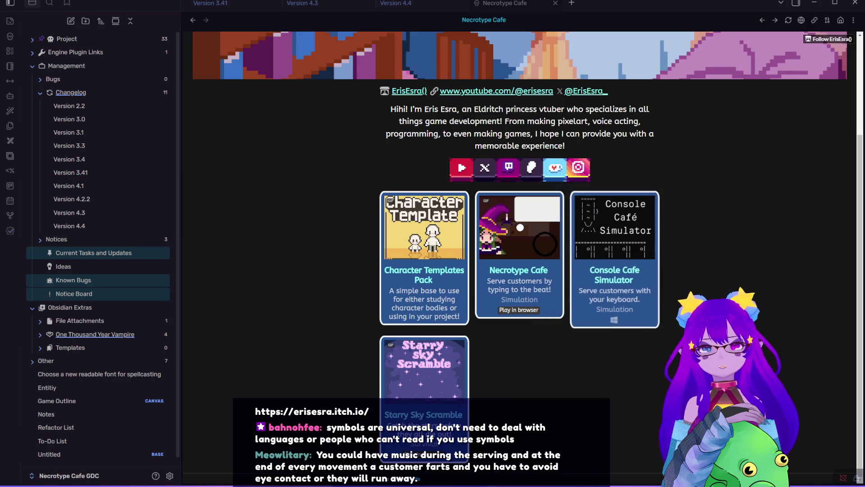
View the Console Cafe Simulator itch.io page and enlarge its first screenshot.
{"action": "left_click", "coordinate": [626, 282]}
{"action": "left_click", "coordinate": [605, 105]}
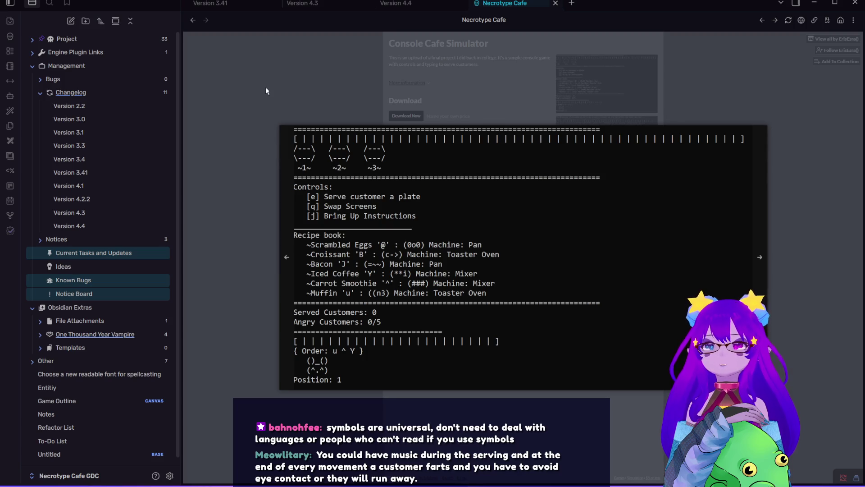
{"action": "left_click", "coordinate": [265, 87]}
{"action": "left_click", "coordinate": [616, 110]}
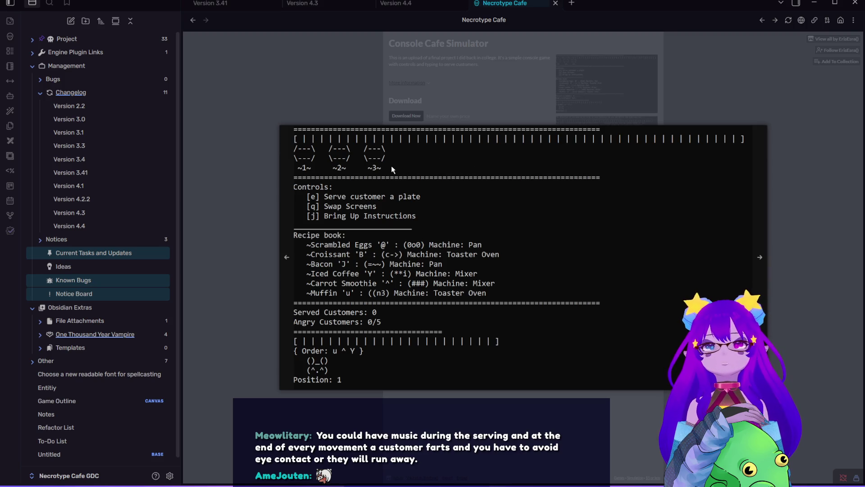
Browse the remaining Console Cafe Simulator screenshots and close the viewer.
{"action": "left_click", "coordinate": [258, 96]}
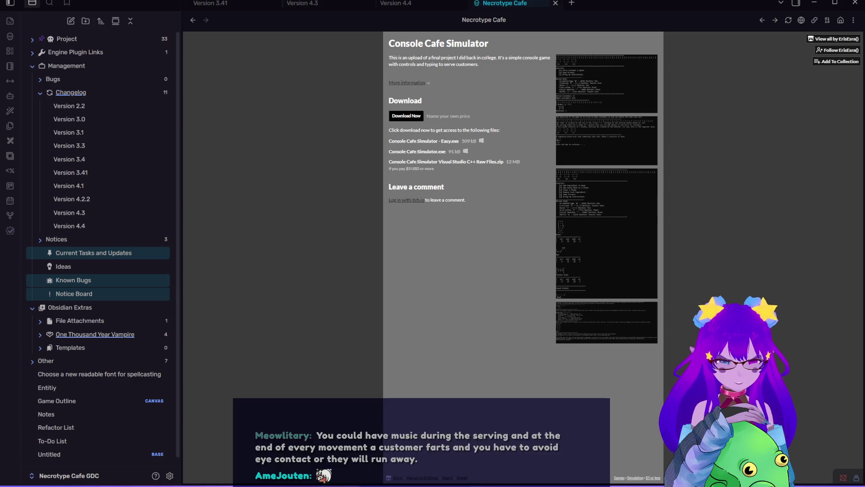
{"action": "left_click", "coordinate": [609, 147]}
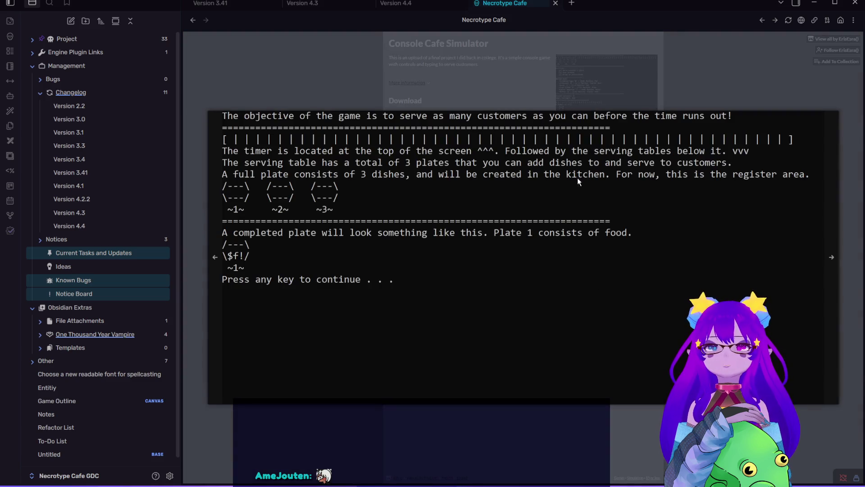
{"action": "left_click", "coordinate": [588, 45]}
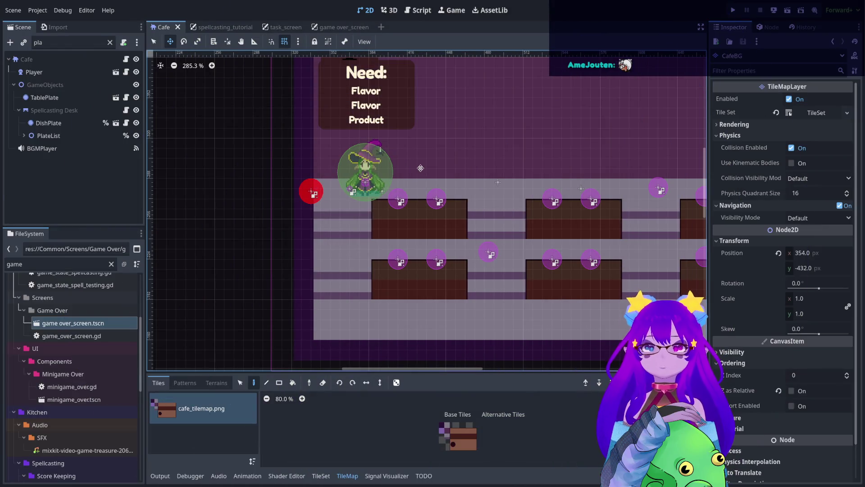
{"action": "scroll", "coordinate": [290, 338], "scroll_direction": "down", "scroll_amount": 1}
Run the cafe game in the editor with its audio muted.
{"action": "left_click", "coordinate": [733, 10]}
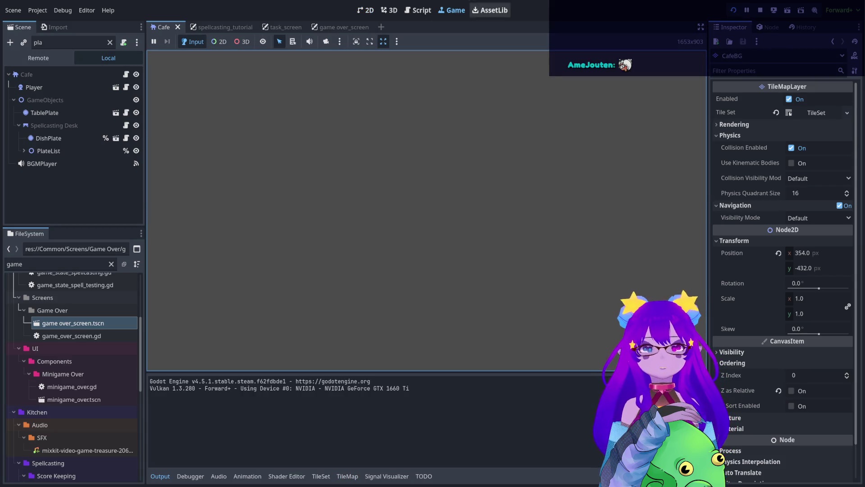
{"action": "left_click", "coordinate": [310, 42]}
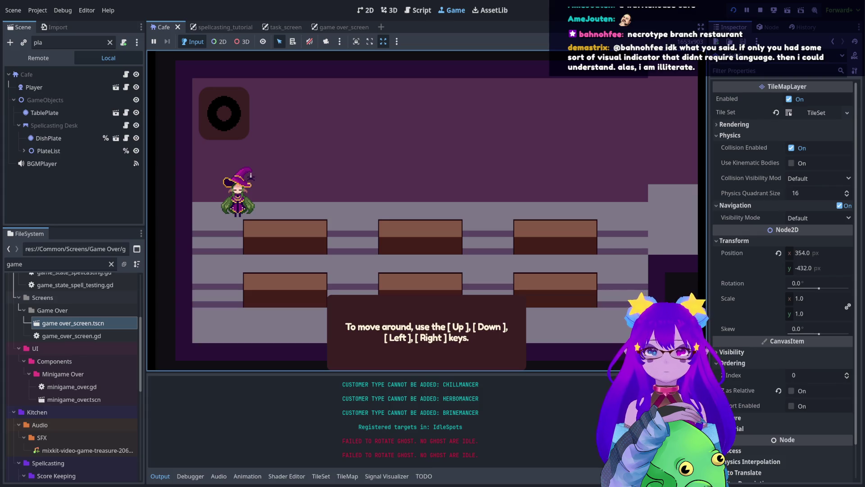
Walk the player right until a customer spawns, then stop the test run with F8.
{"action": "key", "text": "Right"}
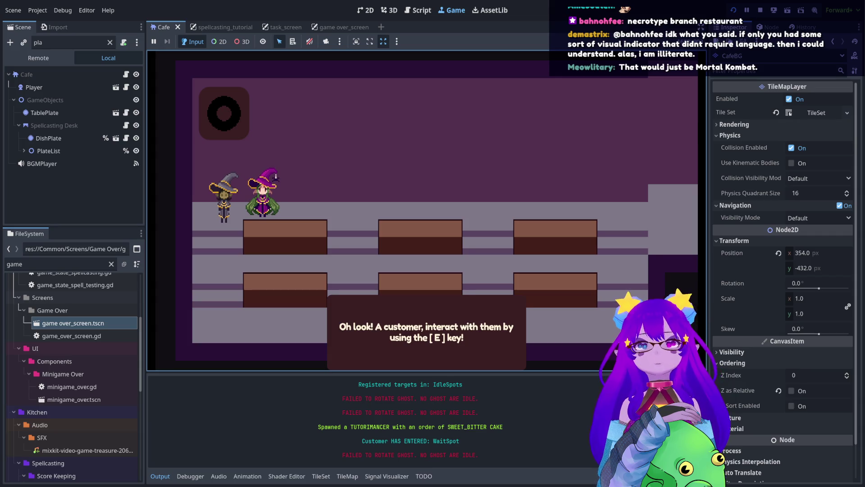
{"action": "key", "text": "F8"}
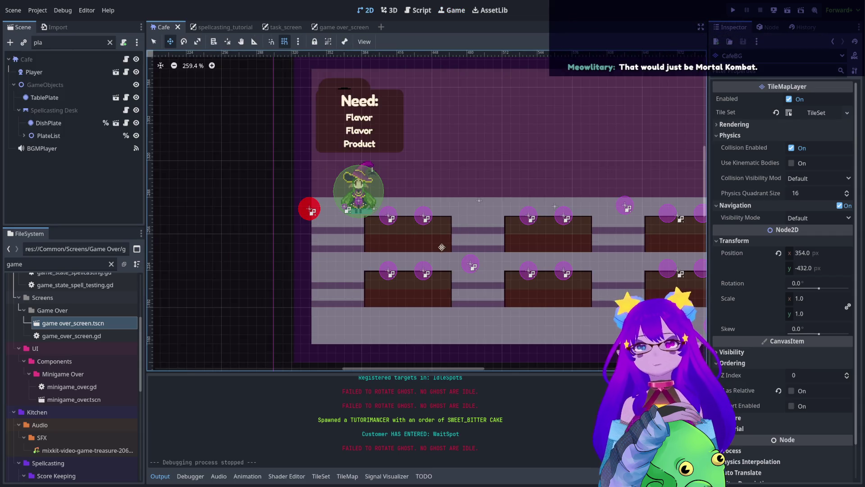
{"action": "scroll", "coordinate": [466, 220], "scroll_direction": "right", "scroll_amount": 3}
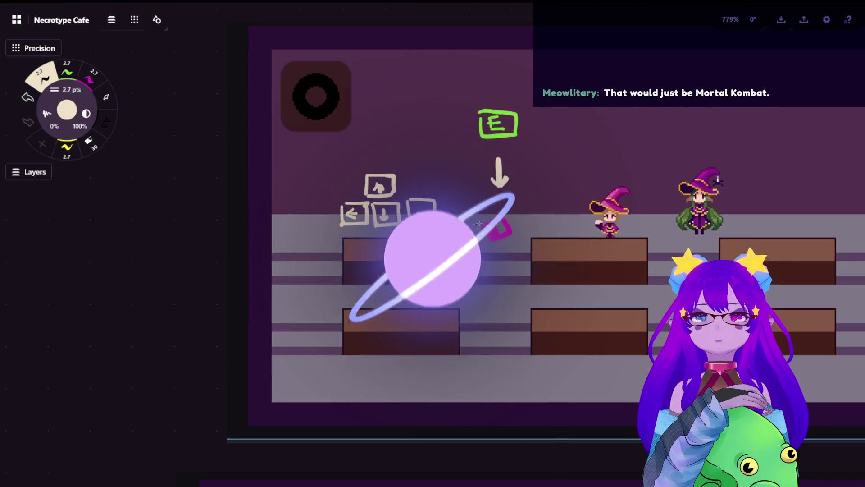
{"action": "scroll", "coordinate": [424, 226], "scroll_direction": "up", "scroll_amount": 1}
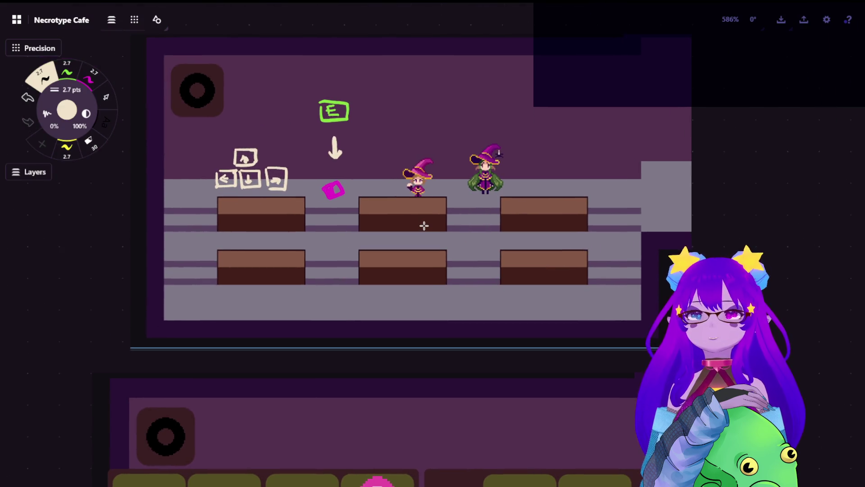
{"action": "scroll", "coordinate": [421, 224], "scroll_direction": "up", "scroll_amount": 1}
{"action": "scroll", "coordinate": [421, 223], "scroll_direction": "down", "scroll_amount": 5}
{"action": "scroll", "coordinate": [421, 224], "scroll_direction": "down", "scroll_amount": 3}
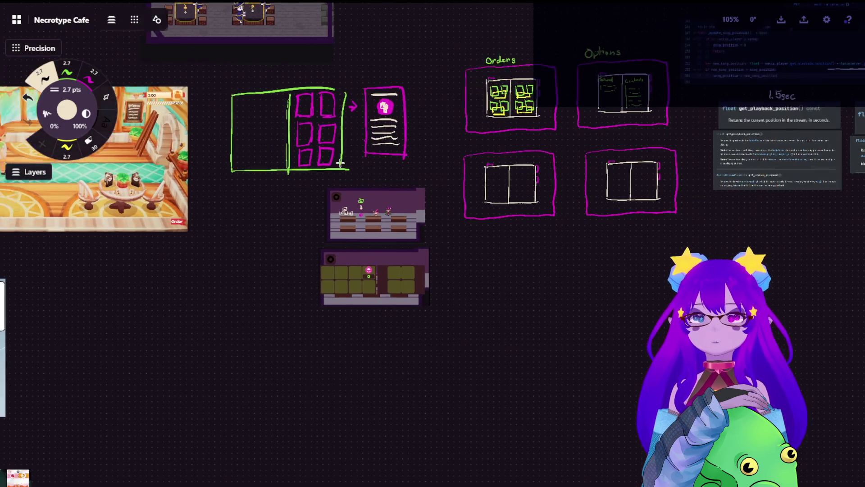
{"action": "scroll", "coordinate": [223, 148], "scroll_direction": "down", "scroll_amount": 3}
{"action": "scroll", "coordinate": [223, 147], "scroll_direction": "down", "scroll_amount": 2}
{"action": "scroll", "coordinate": [423, 187], "scroll_direction": "up", "scroll_amount": 2}
{"action": "scroll", "coordinate": [473, 155], "scroll_direction": "up", "scroll_amount": 3}
{"action": "scroll", "coordinate": [523, 124], "scroll_direction": "up", "scroll_amount": 3}
{"action": "scroll", "coordinate": [388, 153], "scroll_direction": "up", "scroll_amount": 3}
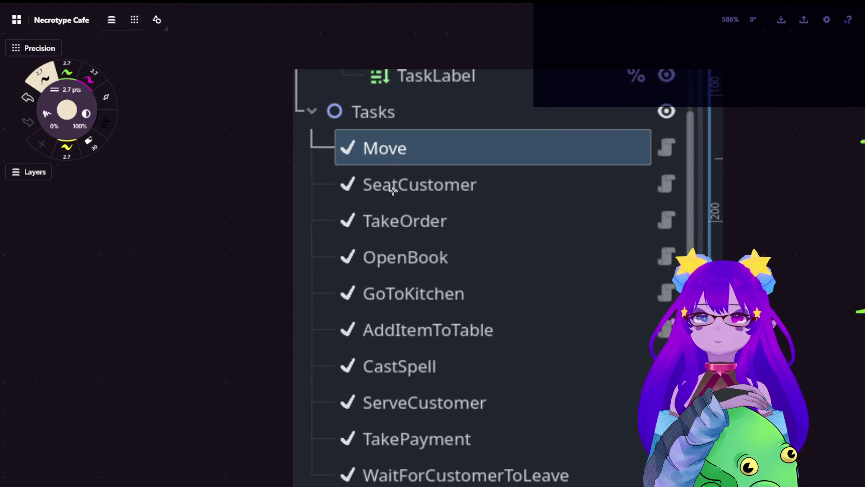
{"action": "scroll", "coordinate": [396, 188], "scroll_direction": "up", "scroll_amount": 1}
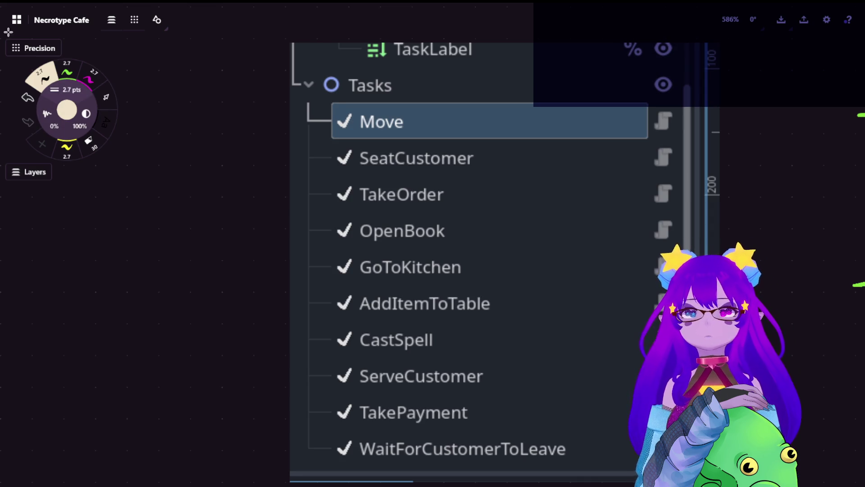
Draw a green check mark next to the Move task on the board.
{"action": "left_click", "coordinate": [67, 71]}
{"action": "left_click_drag", "start_coordinate": [264, 116], "coordinate": [276, 118]}
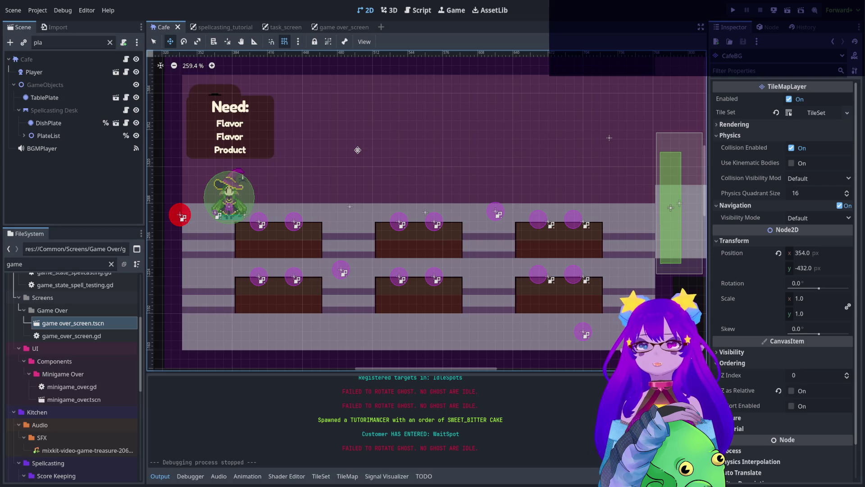
{"action": "scroll", "coordinate": [331, 190], "scroll_direction": "right", "scroll_amount": 5}
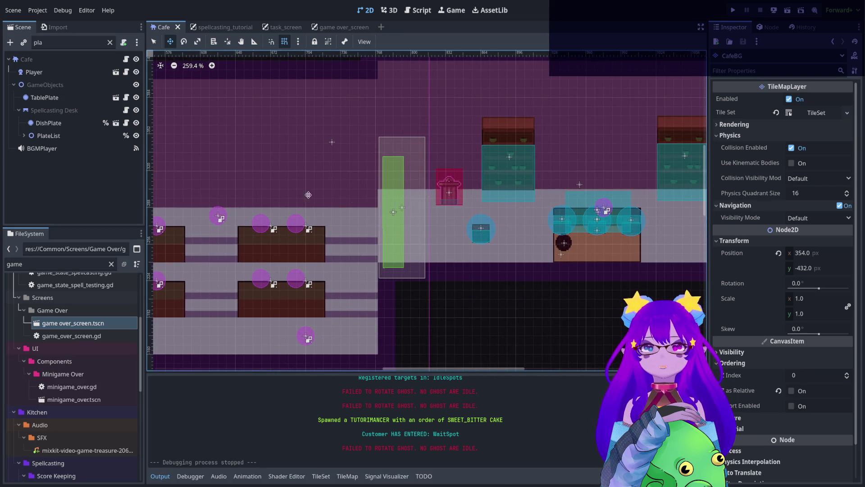
{"action": "scroll", "coordinate": [338, 189], "scroll_direction": "left", "scroll_amount": 3}
{"action": "scroll", "coordinate": [377, 187], "scroll_direction": "left", "scroll_amount": 2}
{"action": "scroll", "coordinate": [377, 186], "scroll_direction": "left", "scroll_amount": 2}
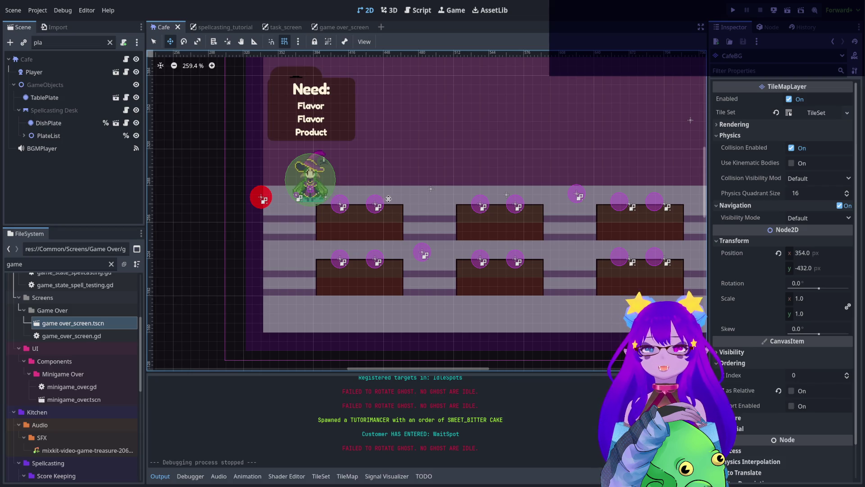
{"action": "scroll", "coordinate": [457, 193], "scroll_direction": "right", "scroll_amount": 3}
{"action": "scroll", "coordinate": [629, 201], "scroll_direction": "right", "scroll_amount": 2}
{"action": "scroll", "coordinate": [363, 229], "scroll_direction": "left", "scroll_amount": 3}
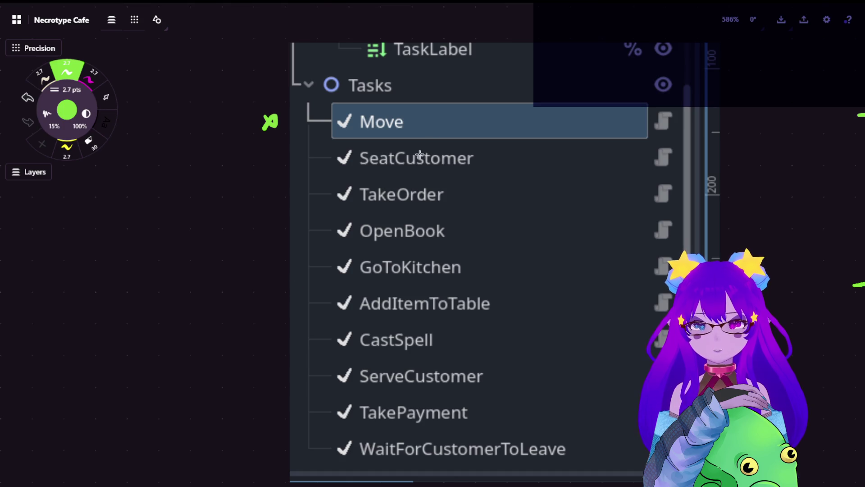
{"action": "scroll", "coordinate": [396, 172], "scroll_direction": "down", "scroll_amount": 3}
{"action": "scroll", "coordinate": [440, 180], "scroll_direction": "down", "scroll_amount": 5}
{"action": "scroll", "coordinate": [406, 176], "scroll_direction": "down", "scroll_amount": 3}
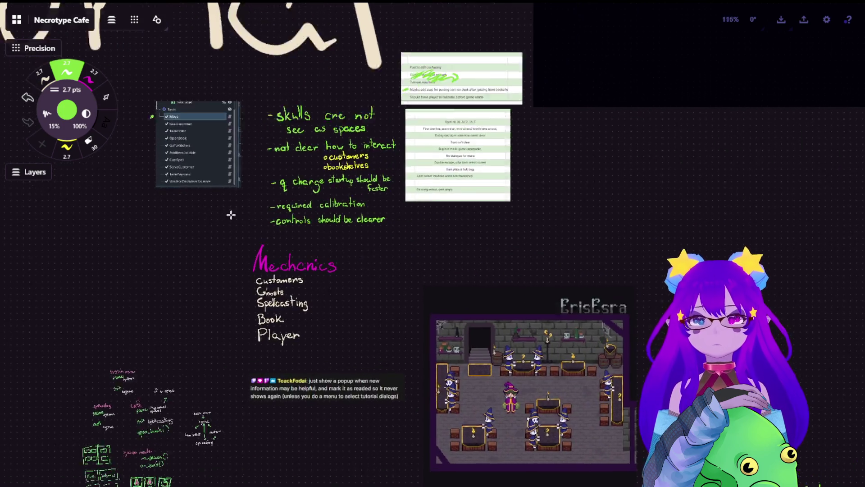
{"action": "scroll", "coordinate": [194, 168], "scroll_direction": "up", "scroll_amount": 3}
{"action": "scroll", "coordinate": [276, 160], "scroll_direction": "up", "scroll_amount": 2}
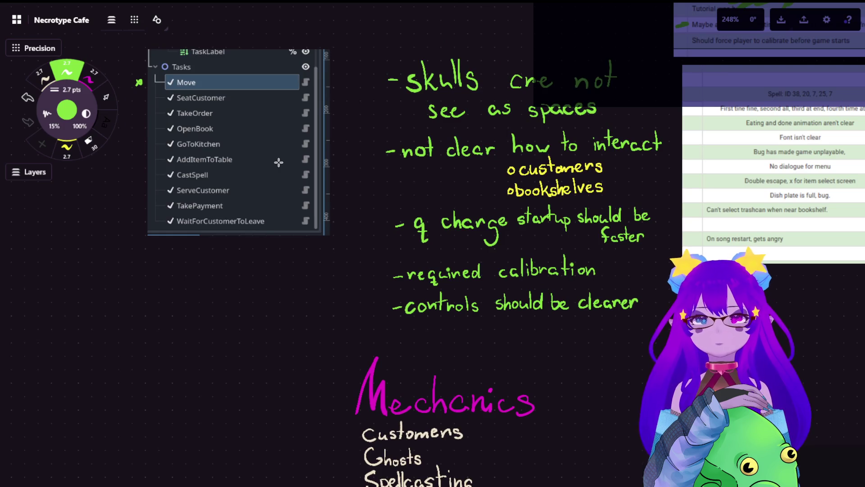
{"action": "scroll", "coordinate": [420, 244], "scroll_direction": "up", "scroll_amount": 2}
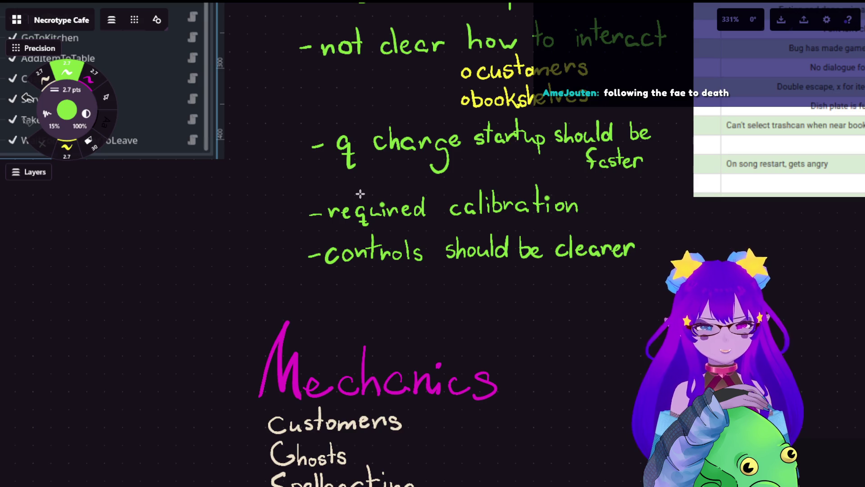
{"action": "scroll", "coordinate": [359, 200], "scroll_direction": "up", "scroll_amount": 2}
{"action": "scroll", "coordinate": [357, 217], "scroll_direction": "right", "scroll_amount": 3}
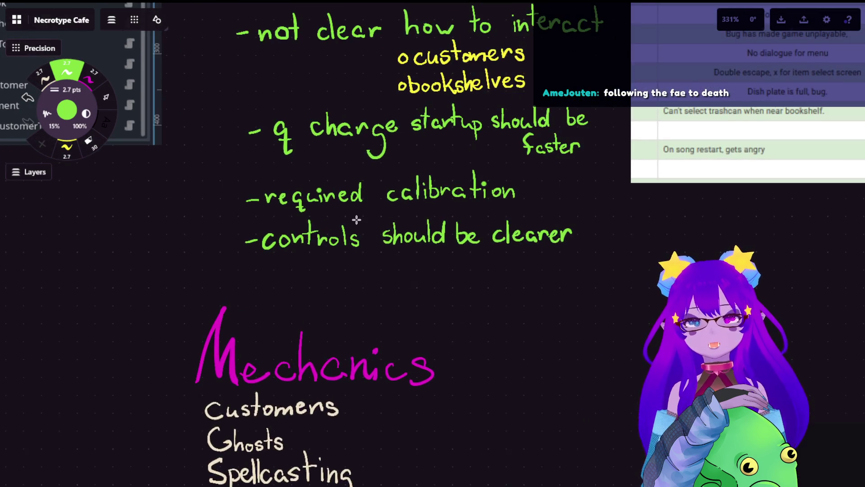
{"action": "scroll", "coordinate": [357, 219], "scroll_direction": "right", "scroll_amount": 2}
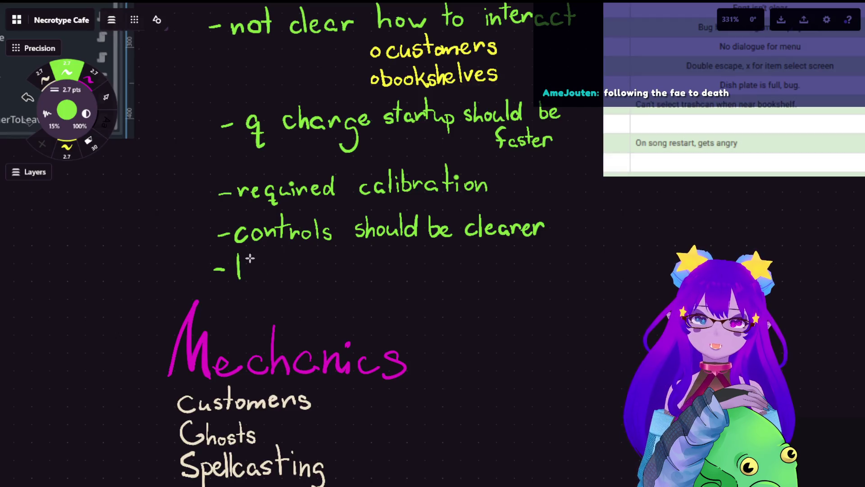
Handwrite the green note 'lighting to highlight path follower' under the playtest notes.
{"action": "mouse_move", "coordinate": [269, 264]}
{"action": "left_mouse_down"}
{"action": "mouse_move", "coordinate": [261, 293]}
{"action": "mouse_move", "coordinate": [288, 278]}
{"action": "left_mouse_up"}
{"action": "mouse_move", "coordinate": [298, 251]}
{"action": "left_mouse_down"}
{"action": "mouse_move", "coordinate": [298, 273]}
{"action": "mouse_move", "coordinate": [324, 292]}
{"action": "left_mouse_up"}
{"action": "left_click_drag", "start_coordinate": [357, 248], "coordinate": [357, 279]}
{"action": "left_click_drag", "start_coordinate": [350, 269], "coordinate": [365, 269]}
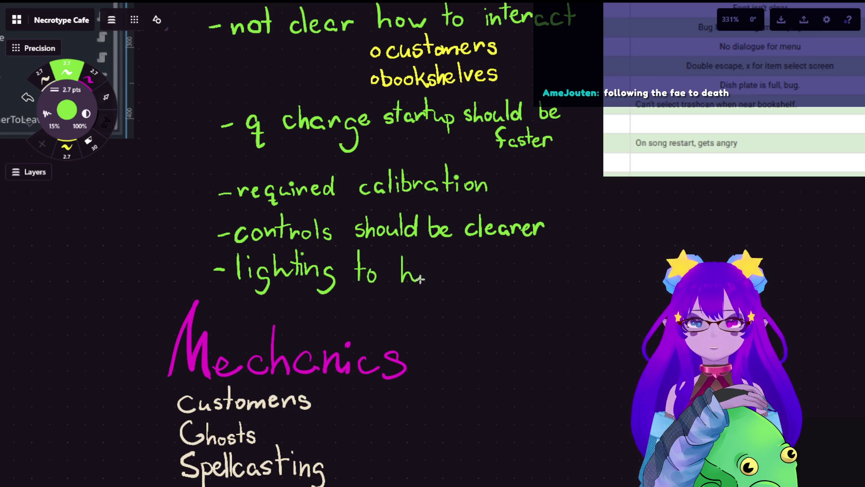
{"action": "mouse_move", "coordinate": [434, 276]}
{"action": "left_mouse_down"}
{"action": "mouse_move", "coordinate": [475, 280]}
{"action": "mouse_move", "coordinate": [478, 293]}
{"action": "left_mouse_up"}
{"action": "left_click", "coordinate": [475, 263]}
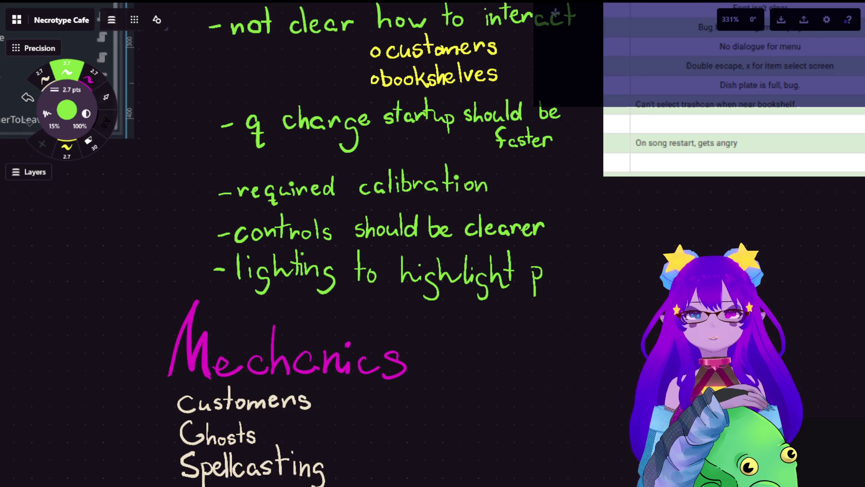
{"action": "left_click_drag", "start_coordinate": [559, 267], "coordinate": [561, 278]}
{"action": "mouse_move", "coordinate": [570, 247]}
{"action": "left_mouse_down"}
{"action": "mouse_move", "coordinate": [571, 276]}
{"action": "mouse_move", "coordinate": [580, 265]}
{"action": "mouse_move", "coordinate": [592, 277]}
{"action": "mouse_move", "coordinate": [541, 315]}
{"action": "mouse_move", "coordinate": [551, 303]}
{"action": "mouse_move", "coordinate": [565, 317]}
{"action": "mouse_move", "coordinate": [584, 306]}
{"action": "mouse_move", "coordinate": [607, 302]}
{"action": "mouse_move", "coordinate": [624, 315]}
{"action": "mouse_move", "coordinate": [638, 305]}
{"action": "left_mouse_up"}
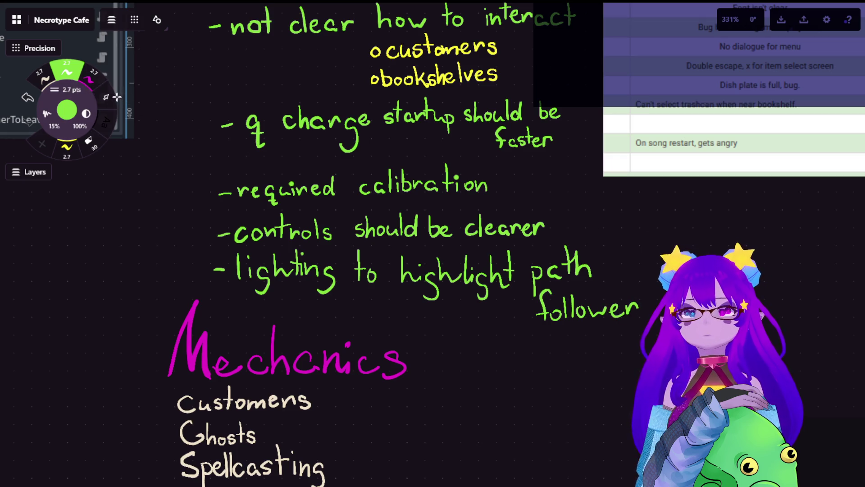
Lasso the word 'follower' and reposition it neatly beneath 'path'.
{"action": "key", "text": "s"}
{"action": "left_click_drag", "start_coordinate": [643, 283], "coordinate": [641, 287]}
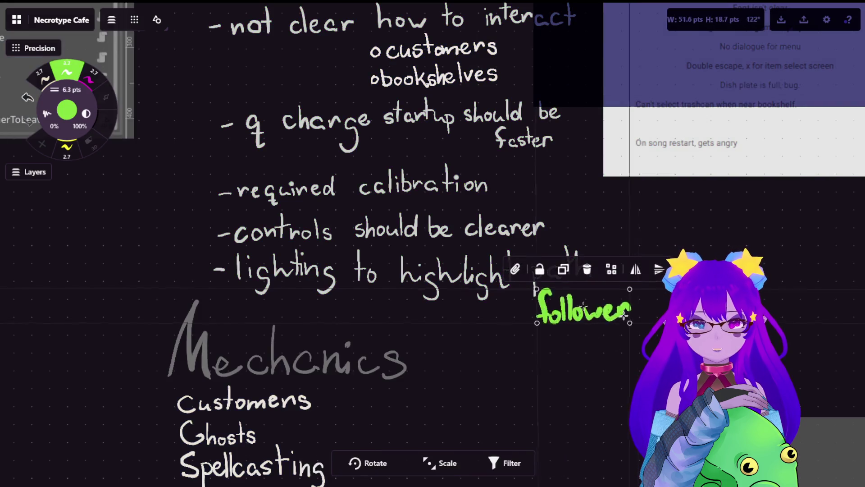
{"action": "left_click_drag", "start_coordinate": [579, 340], "coordinate": [555, 378]}
{"action": "left_click", "coordinate": [554, 394]}
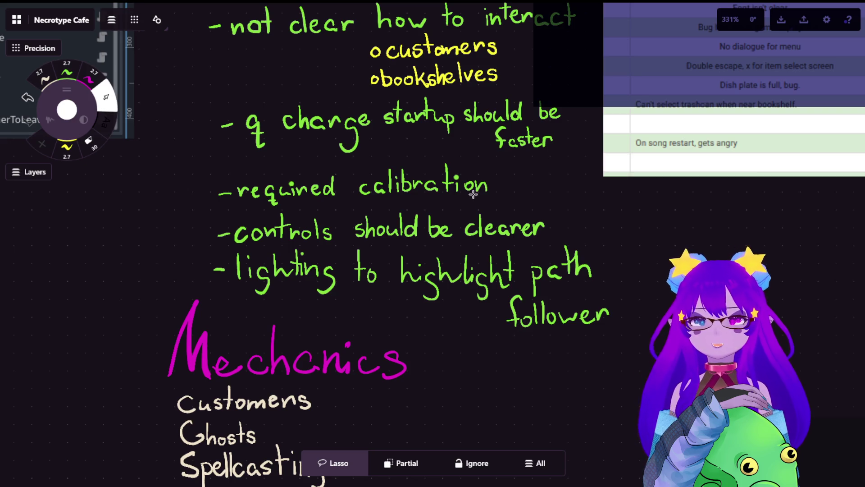
{"action": "scroll", "coordinate": [608, 297], "scroll_direction": "down", "scroll_amount": 5}
{"action": "scroll", "coordinate": [609, 298], "scroll_direction": "down", "scroll_amount": 5}
{"action": "left_click_drag", "start_coordinate": [608, 297], "coordinate": [399, 109]}
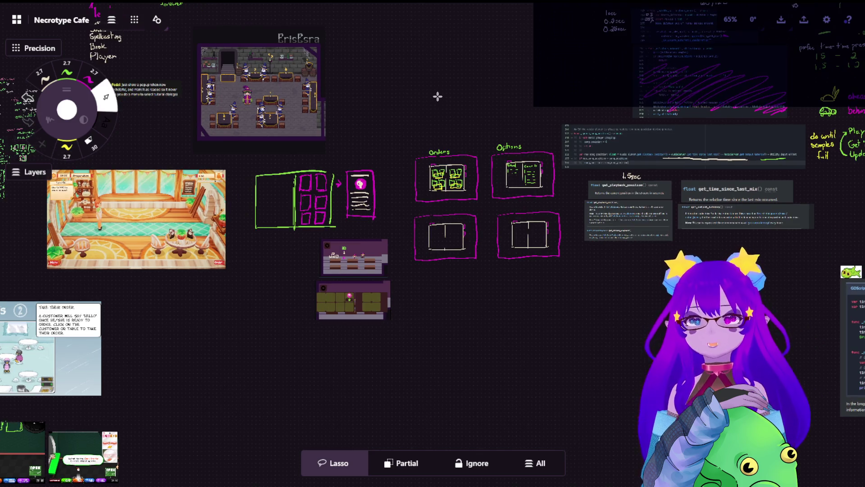
{"action": "scroll", "coordinate": [474, 142], "scroll_direction": "up", "scroll_amount": 5}
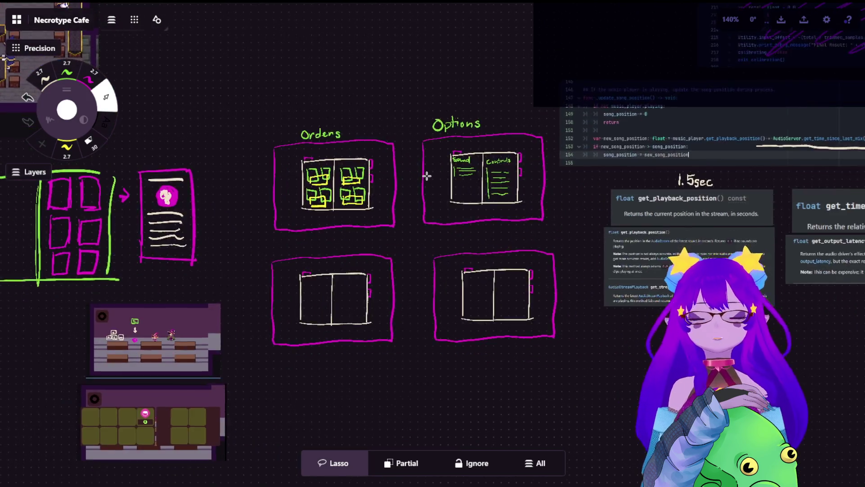
{"action": "scroll", "coordinate": [426, 174], "scroll_direction": "up", "scroll_amount": 4}
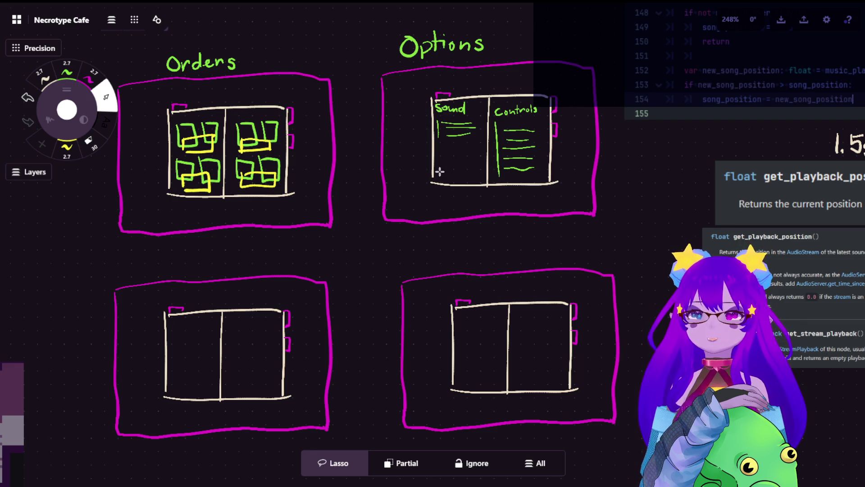
{"action": "left_click_drag", "start_coordinate": [236, 246], "coordinate": [344, 166]}
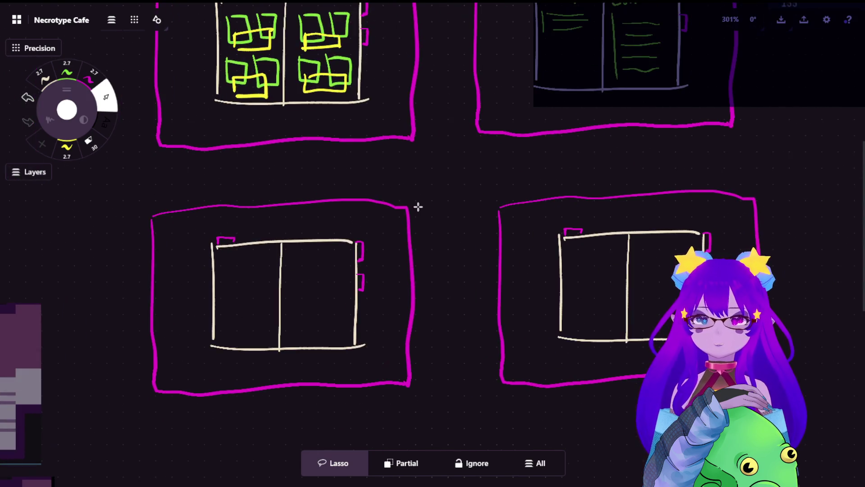
{"action": "scroll", "coordinate": [290, 209], "scroll_direction": "down", "scroll_amount": 5}
{"action": "left_click_drag", "start_coordinate": [154, 294], "coordinate": [301, 255]}
{"action": "scroll", "coordinate": [300, 255], "scroll_direction": "up", "scroll_amount": 10}
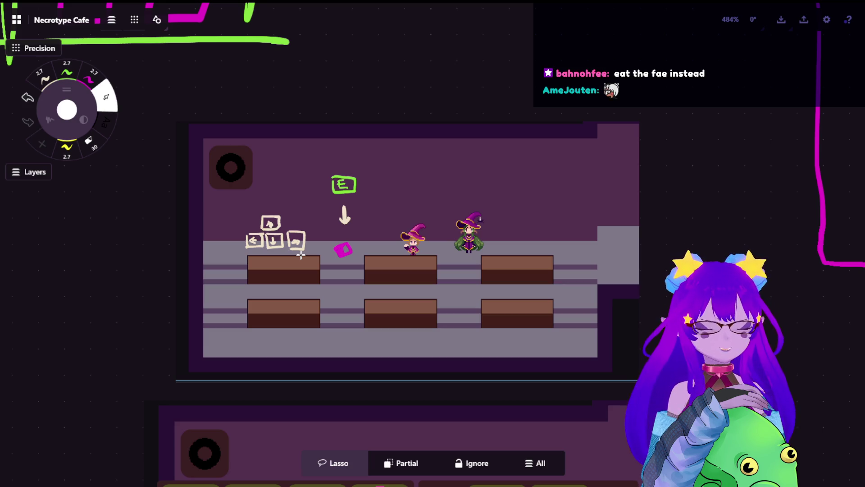
{"action": "scroll", "coordinate": [386, 199], "scroll_direction": "up", "scroll_amount": 1}
{"action": "scroll", "coordinate": [406, 113], "scroll_direction": "up", "scroll_amount": 1}
{"action": "scroll", "coordinate": [399, 76], "scroll_direction": "up", "scroll_amount": 1}
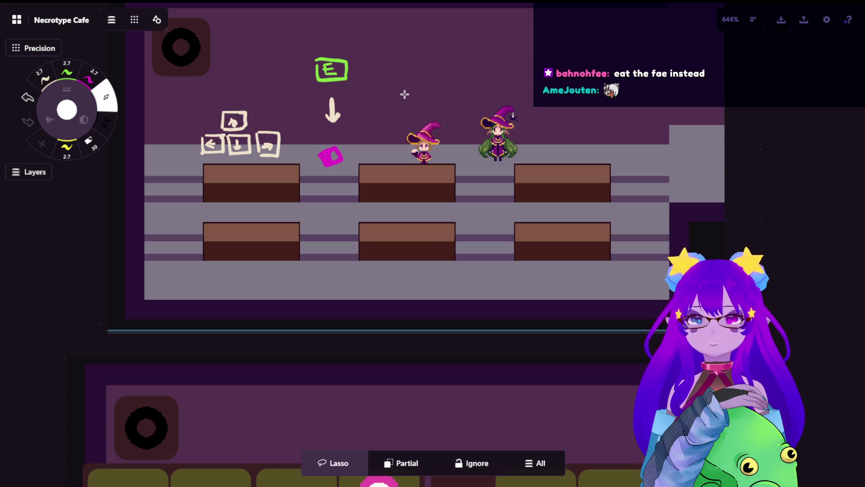
{"action": "scroll", "coordinate": [463, 140], "scroll_direction": "up", "scroll_amount": 2}
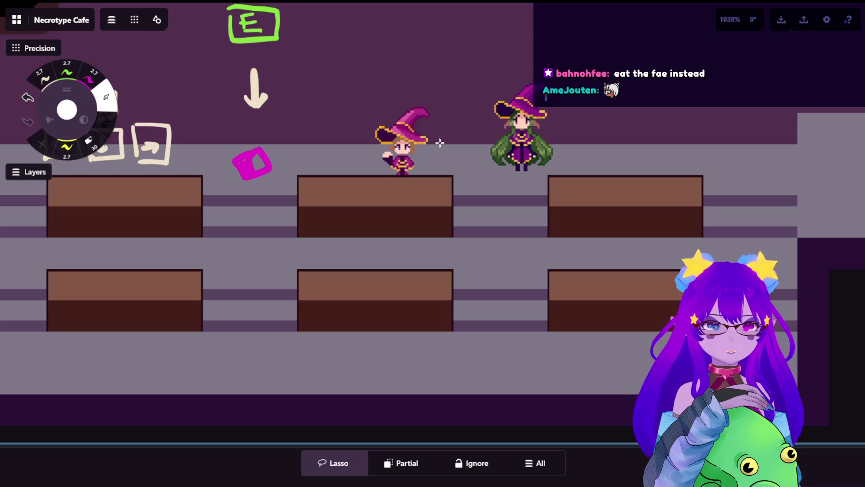
{"action": "scroll", "coordinate": [440, 142], "scroll_direction": "down", "scroll_amount": 2}
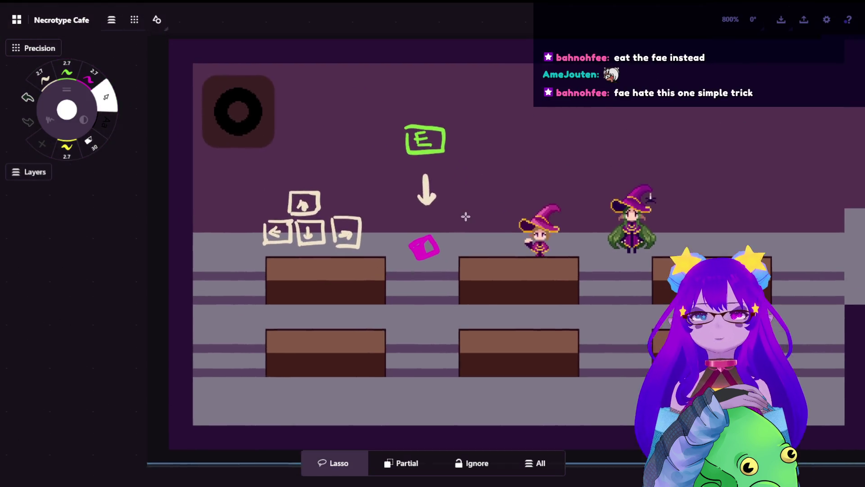
{"action": "mouse_move", "coordinate": [362, 126]}
{"action": "left_mouse_down"}
{"action": "mouse_move", "coordinate": [562, 139]}
{"action": "mouse_move", "coordinate": [708, 171]}
{"action": "mouse_move", "coordinate": [355, 156]}
{"action": "left_mouse_up"}
{"action": "scroll", "coordinate": [562, 140], "scroll_direction": "up", "scroll_amount": 2}
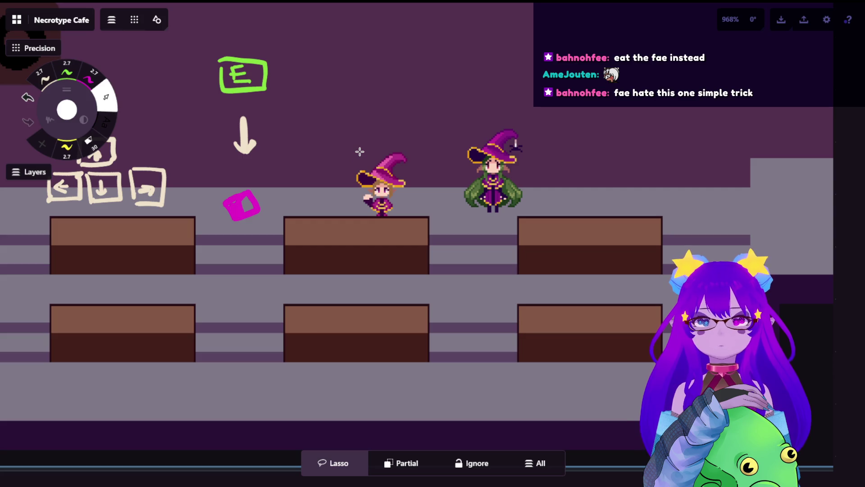
{"action": "scroll", "coordinate": [360, 152], "scroll_direction": "down", "scroll_amount": 3}
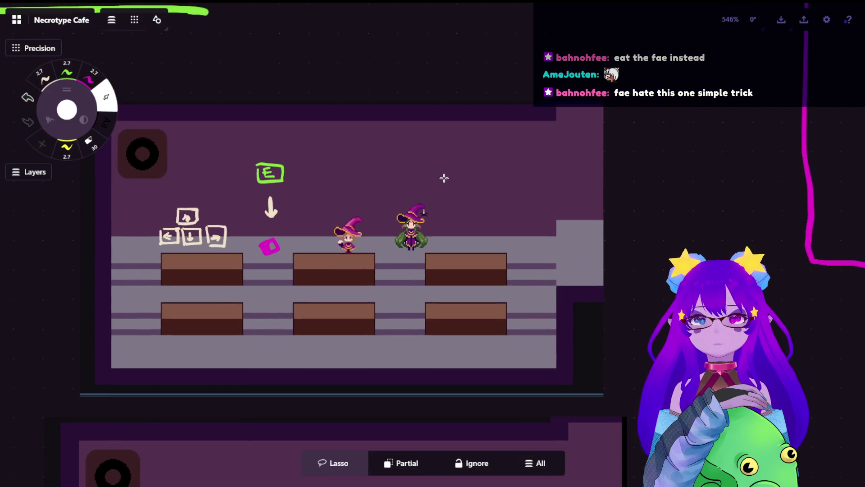
{"action": "left_click_drag", "start_coordinate": [418, 224], "coordinate": [415, 234]}
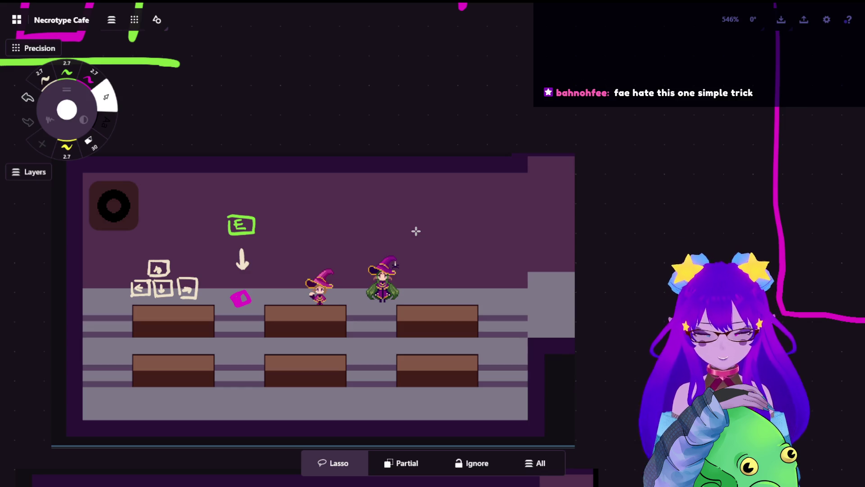
{"action": "left_click", "coordinate": [87, 76]}
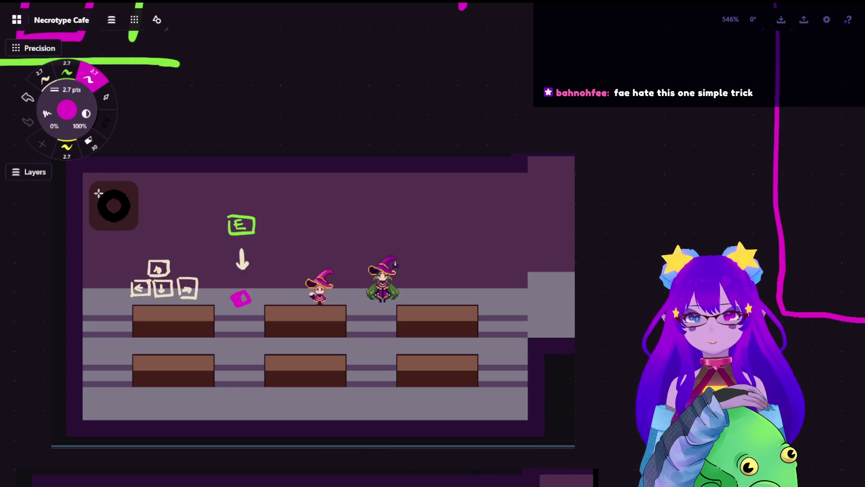
{"action": "mouse_move", "coordinate": [73, 205]}
{"action": "left_mouse_down"}
{"action": "mouse_move", "coordinate": [64, 279]}
{"action": "mouse_move", "coordinate": [410, 153]}
{"action": "mouse_move", "coordinate": [208, 402]}
{"action": "mouse_move", "coordinate": [449, 393]}
{"action": "mouse_move", "coordinate": [600, 353]}
{"action": "left_mouse_up"}
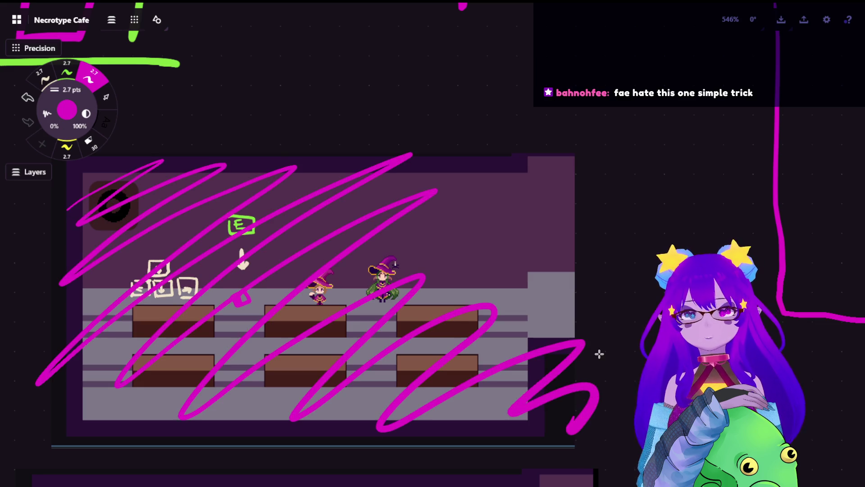
{"action": "key", "text": "ctrl+z"}
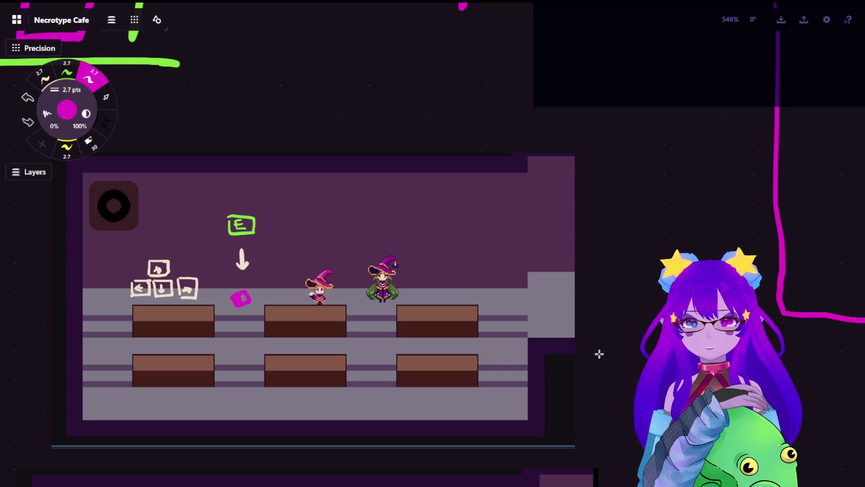
{"action": "scroll", "coordinate": [598, 353], "scroll_direction": "down", "scroll_amount": 5}
{"action": "scroll", "coordinate": [479, 257], "scroll_direction": "down", "scroll_amount": 5}
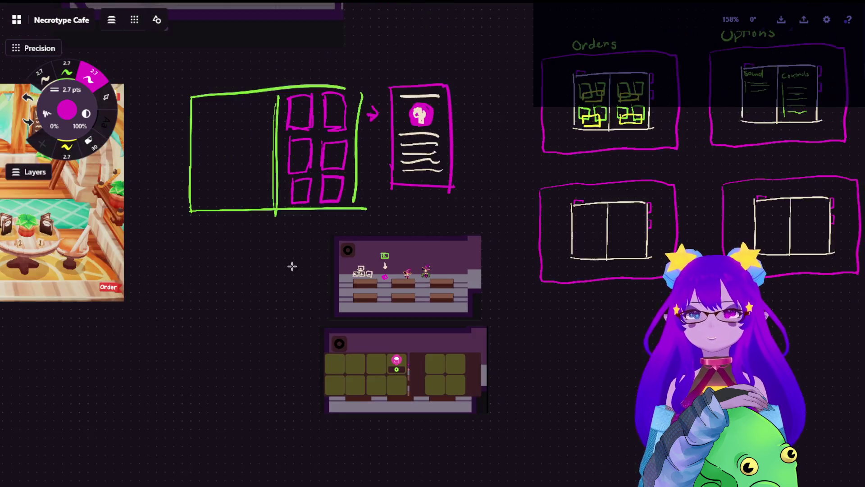
{"action": "scroll", "coordinate": [471, 310], "scroll_direction": "down", "scroll_amount": 3}
{"action": "scroll", "coordinate": [276, 125], "scroll_direction": "up", "scroll_amount": 5}
{"action": "scroll", "coordinate": [317, 93], "scroll_direction": "up", "scroll_amount": 3}
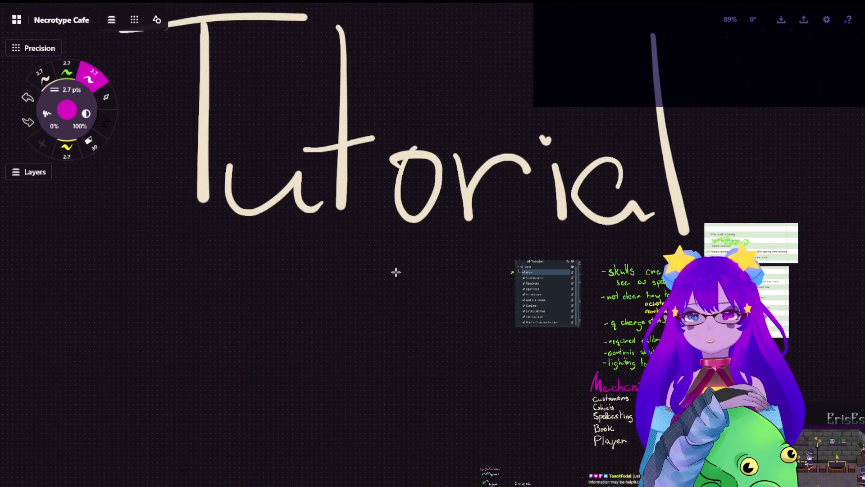
{"action": "scroll", "coordinate": [397, 271], "scroll_direction": "down", "scroll_amount": 5}
{"action": "scroll", "coordinate": [277, 110], "scroll_direction": "down", "scroll_amount": 3}
{"action": "scroll", "coordinate": [423, 116], "scroll_direction": "up", "scroll_amount": 3}
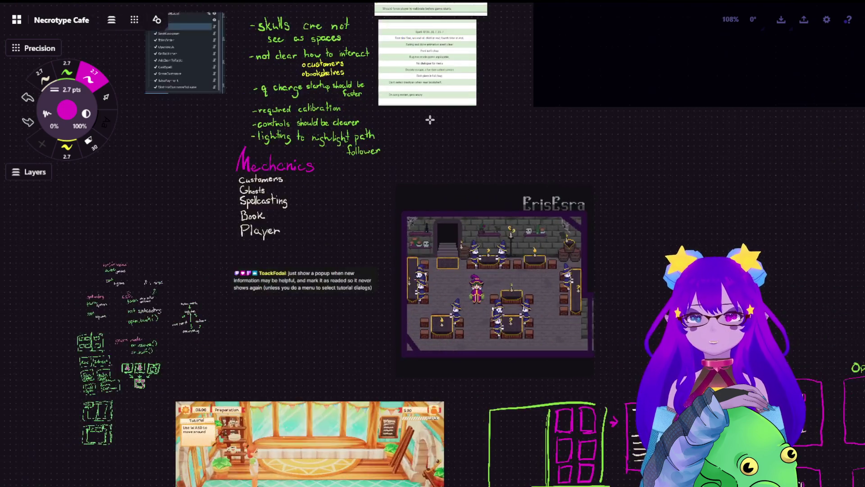
{"action": "scroll", "coordinate": [429, 120], "scroll_direction": "up", "scroll_amount": 3}
{"action": "scroll", "coordinate": [469, 141], "scroll_direction": "up", "scroll_amount": 3}
{"action": "scroll", "coordinate": [392, 190], "scroll_direction": "up", "scroll_amount": 3}
{"action": "scroll", "coordinate": [390, 185], "scroll_direction": "up", "scroll_amount": 1}
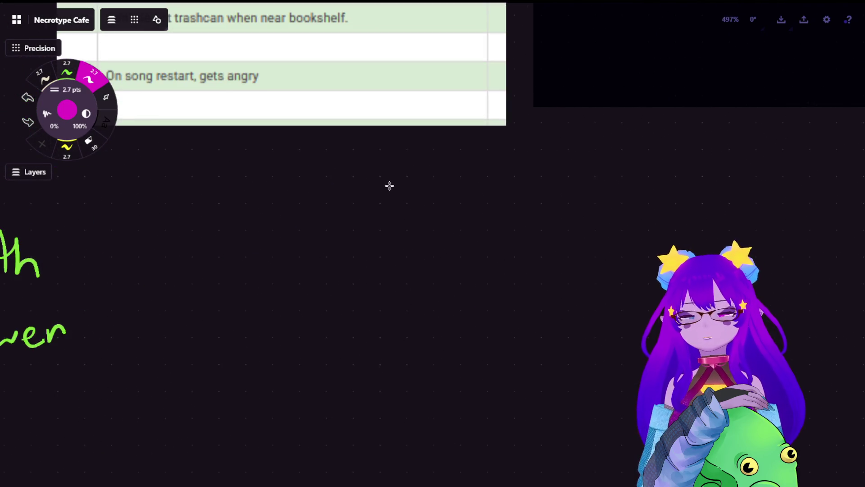
In yellow pen, handwrite the first line 'instead of camera pan' below the bug list.
{"action": "left_click", "coordinate": [65, 72]}
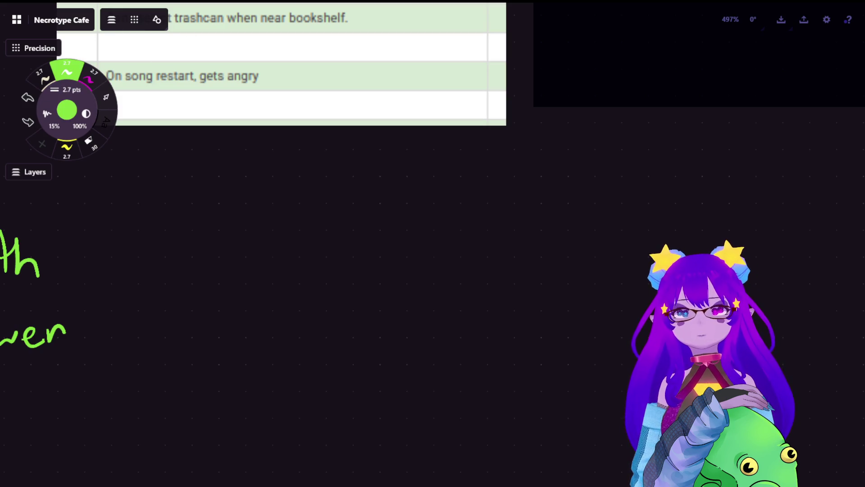
{"action": "left_click", "coordinate": [67, 149]}
{"action": "left_click_drag", "start_coordinate": [236, 244], "coordinate": [239, 238]}
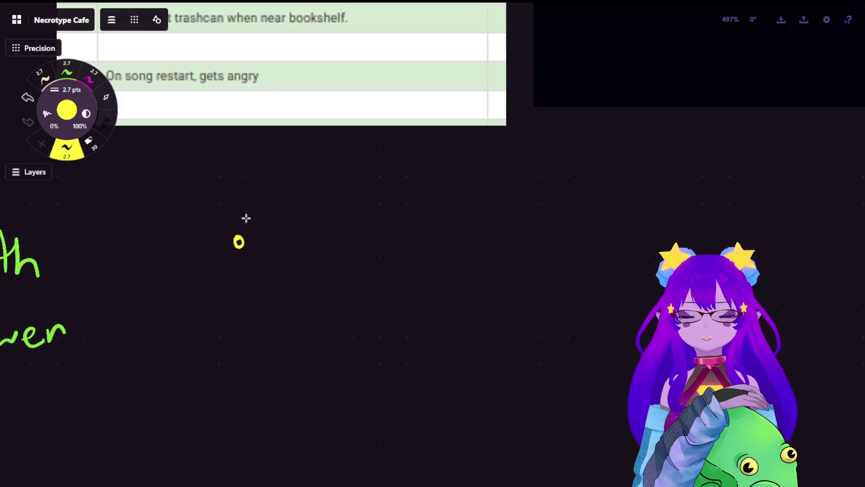
{"action": "mouse_move", "coordinate": [252, 239]}
{"action": "left_mouse_down"}
{"action": "mouse_move", "coordinate": [255, 250]}
{"action": "mouse_move", "coordinate": [284, 251]}
{"action": "left_mouse_up"}
{"action": "left_click", "coordinate": [255, 233]}
{"action": "mouse_move", "coordinate": [300, 211]}
{"action": "left_mouse_down"}
{"action": "mouse_move", "coordinate": [300, 252]}
{"action": "mouse_move", "coordinate": [319, 241]}
{"action": "mouse_move", "coordinate": [323, 254]}
{"action": "mouse_move", "coordinate": [403, 229]}
{"action": "mouse_move", "coordinate": [415, 210]}
{"action": "mouse_move", "coordinate": [413, 252]}
{"action": "left_mouse_up"}
{"action": "mouse_move", "coordinate": [407, 236]}
{"action": "left_mouse_down"}
{"action": "mouse_move", "coordinate": [518, 250]}
{"action": "mouse_move", "coordinate": [521, 229]}
{"action": "mouse_move", "coordinate": [534, 248]}
{"action": "mouse_move", "coordinate": [550, 229]}
{"action": "mouse_move", "coordinate": [589, 266]}
{"action": "left_mouse_up"}
{"action": "mouse_move", "coordinate": [591, 233]}
{"action": "left_mouse_down"}
{"action": "mouse_move", "coordinate": [593, 245]}
{"action": "mouse_move", "coordinate": [641, 247]}
{"action": "left_mouse_up"}
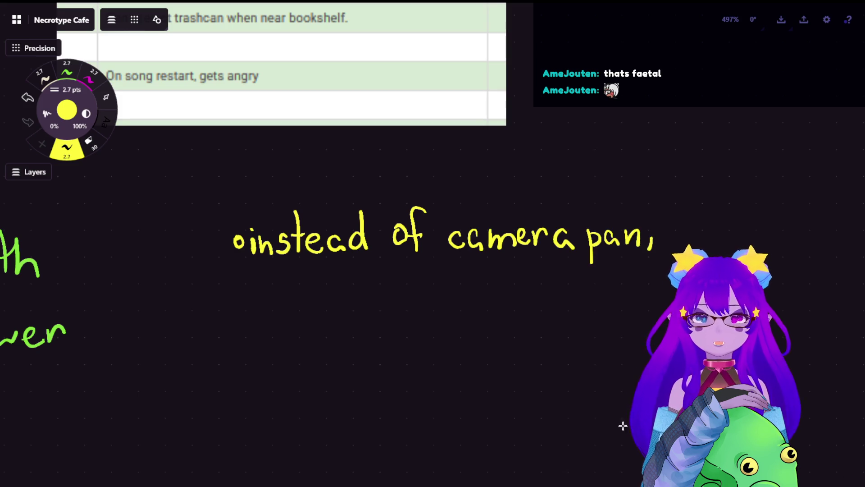
{"action": "scroll", "coordinate": [543, 304], "scroll_direction": "down", "scroll_amount": 2}
{"action": "scroll", "coordinate": [435, 274], "scroll_direction": "up", "scroll_amount": 1}
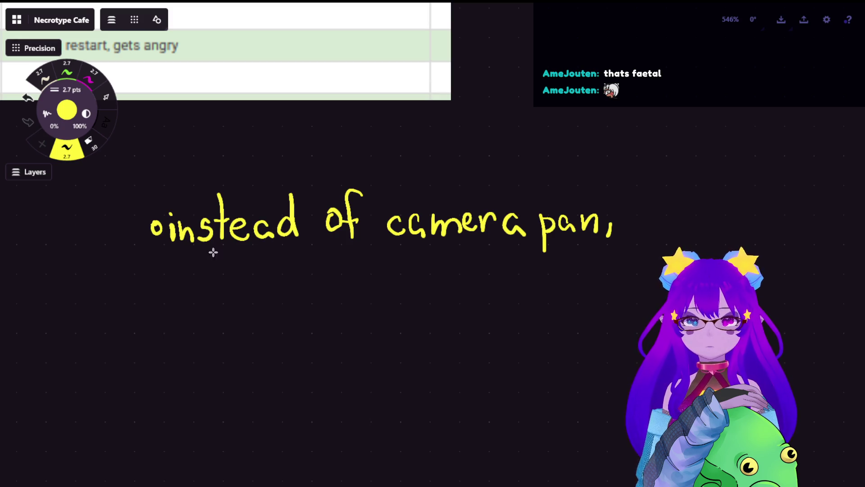
Finish the note with 'when not in room, fade to black'.
{"action": "mouse_move", "coordinate": [214, 274]}
{"action": "left_mouse_down"}
{"action": "mouse_move", "coordinate": [216, 292]}
{"action": "mouse_move", "coordinate": [234, 275]}
{"action": "mouse_move", "coordinate": [239, 289]}
{"action": "mouse_move", "coordinate": [290, 303]}
{"action": "left_mouse_up"}
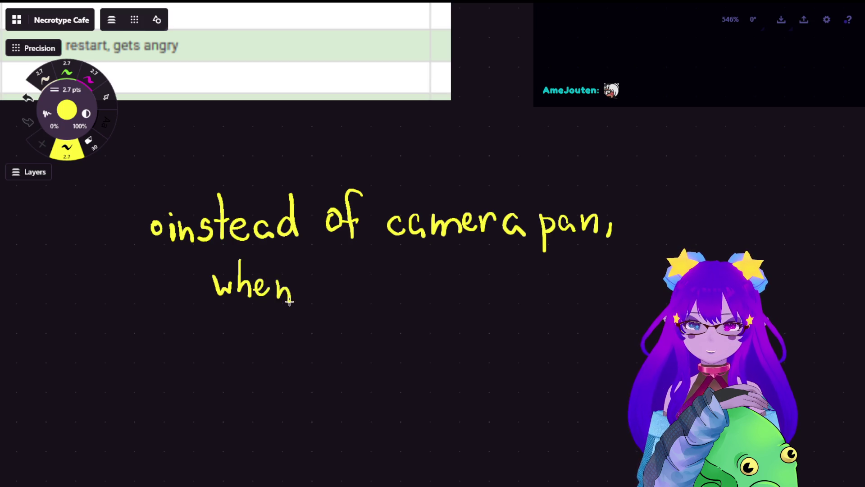
{"action": "mouse_move", "coordinate": [330, 276]}
{"action": "left_mouse_down"}
{"action": "mouse_move", "coordinate": [355, 294]}
{"action": "mouse_move", "coordinate": [358, 280]}
{"action": "mouse_move", "coordinate": [365, 293]}
{"action": "mouse_move", "coordinate": [375, 276]}
{"action": "mouse_move", "coordinate": [424, 293]}
{"action": "mouse_move", "coordinate": [475, 280]}
{"action": "mouse_move", "coordinate": [544, 298]}
{"action": "left_mouse_up"}
{"action": "mouse_move", "coordinate": [284, 326]}
{"action": "left_mouse_down"}
{"action": "mouse_move", "coordinate": [271, 357]}
{"action": "mouse_move", "coordinate": [321, 354]}
{"action": "left_mouse_up"}
{"action": "mouse_move", "coordinate": [324, 323]}
{"action": "left_mouse_down"}
{"action": "mouse_move", "coordinate": [326, 345]}
{"action": "mouse_move", "coordinate": [345, 356]}
{"action": "left_mouse_up"}
{"action": "mouse_move", "coordinate": [381, 311]}
{"action": "left_mouse_down"}
{"action": "mouse_move", "coordinate": [380, 352]}
{"action": "mouse_move", "coordinate": [399, 334]}
{"action": "left_mouse_up"}
{"action": "left_click_drag", "start_coordinate": [398, 336], "coordinate": [431, 346]}
{"action": "mouse_move", "coordinate": [438, 316]}
{"action": "left_mouse_down"}
{"action": "mouse_move", "coordinate": [438, 348]}
{"action": "mouse_move", "coordinate": [479, 348]}
{"action": "left_mouse_up"}
{"action": "mouse_move", "coordinate": [493, 312]}
{"action": "left_mouse_down"}
{"action": "mouse_move", "coordinate": [492, 349]}
{"action": "mouse_move", "coordinate": [506, 346]}
{"action": "left_mouse_up"}
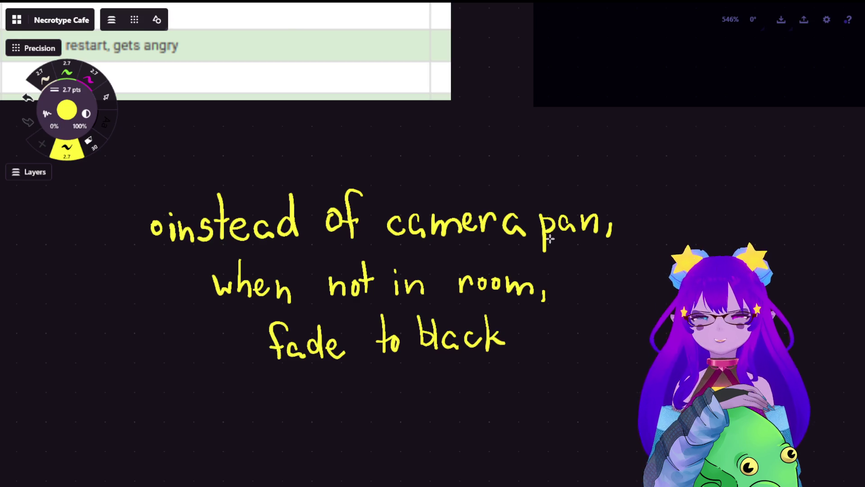
{"action": "scroll", "coordinate": [477, 240], "scroll_direction": "down", "scroll_amount": 5}
{"action": "scroll", "coordinate": [590, 275], "scroll_direction": "down", "scroll_amount": 5}
{"action": "scroll", "coordinate": [589, 274], "scroll_direction": "up", "scroll_amount": 2}
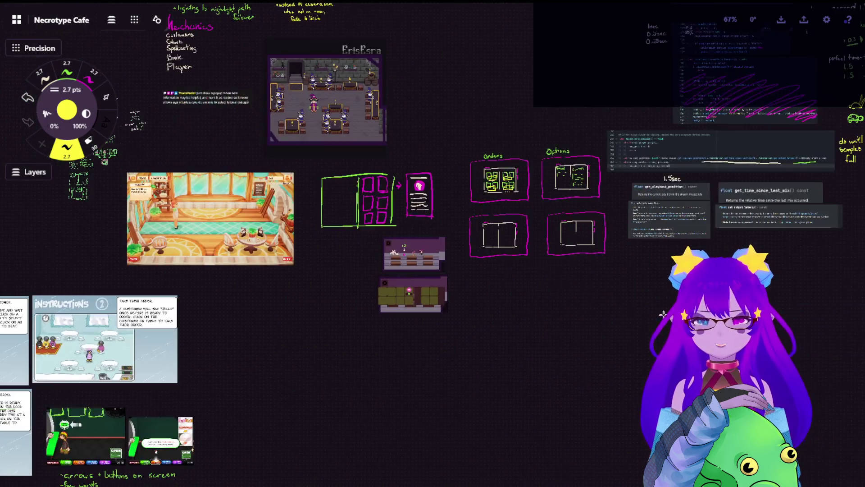
{"action": "left_click_drag", "start_coordinate": [590, 275], "coordinate": [349, 65]}
{"action": "scroll", "coordinate": [350, 65], "scroll_direction": "up", "scroll_amount": 3}
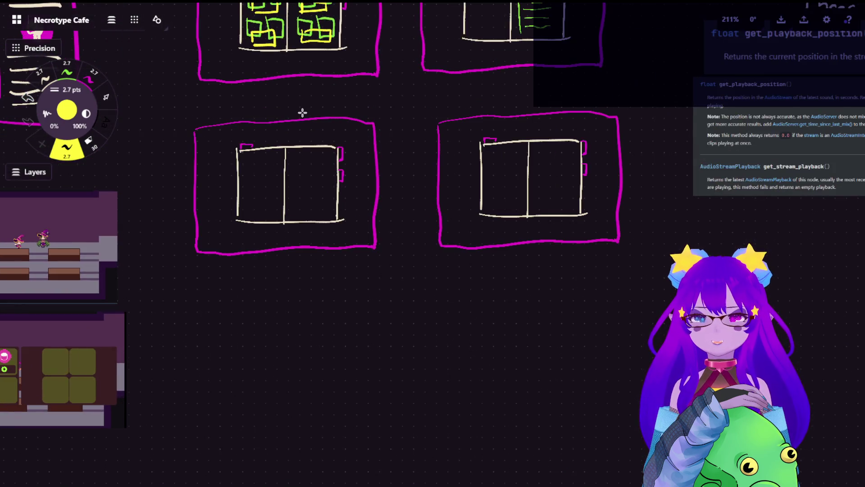
{"action": "scroll", "coordinate": [301, 112], "scroll_direction": "up", "scroll_amount": 2}
{"action": "scroll", "coordinate": [514, 215], "scroll_direction": "up", "scroll_amount": 1}
{"action": "left_click_drag", "start_coordinate": [600, 197], "coordinate": [568, 204]}
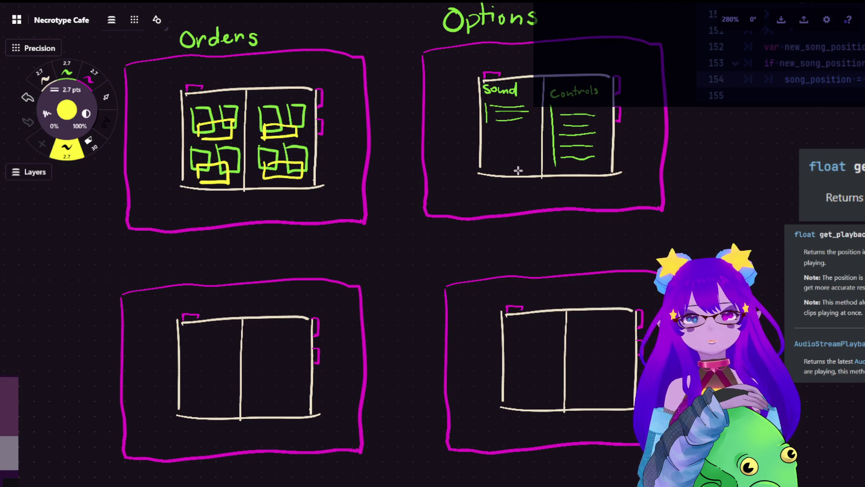
{"action": "scroll", "coordinate": [360, 201], "scroll_direction": "down", "scroll_amount": 1}
{"action": "scroll", "coordinate": [315, 293], "scroll_direction": "left", "scroll_amount": 5}
{"action": "scroll", "coordinate": [544, 256], "scroll_direction": "left", "scroll_amount": 5}
{"action": "scroll", "coordinate": [545, 255], "scroll_direction": "up", "scroll_amount": 3}
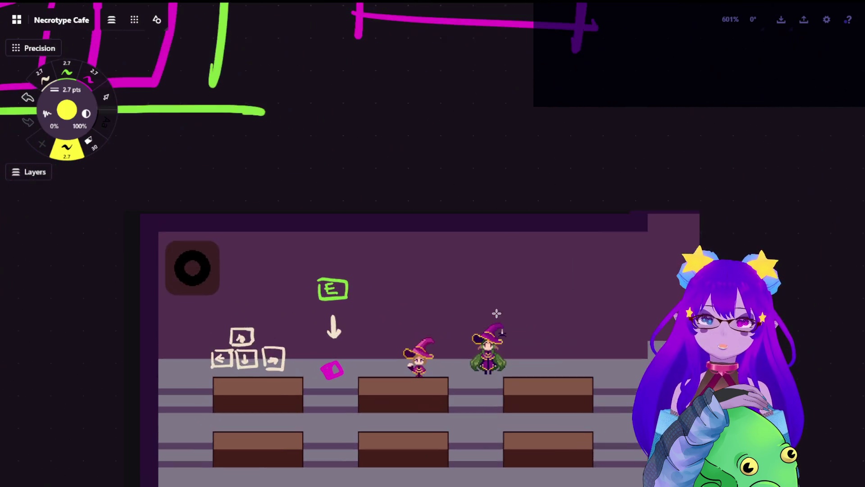
{"action": "scroll", "coordinate": [498, 315], "scroll_direction": "up", "scroll_amount": 2}
{"action": "scroll", "coordinate": [483, 223], "scroll_direction": "down", "scroll_amount": 1}
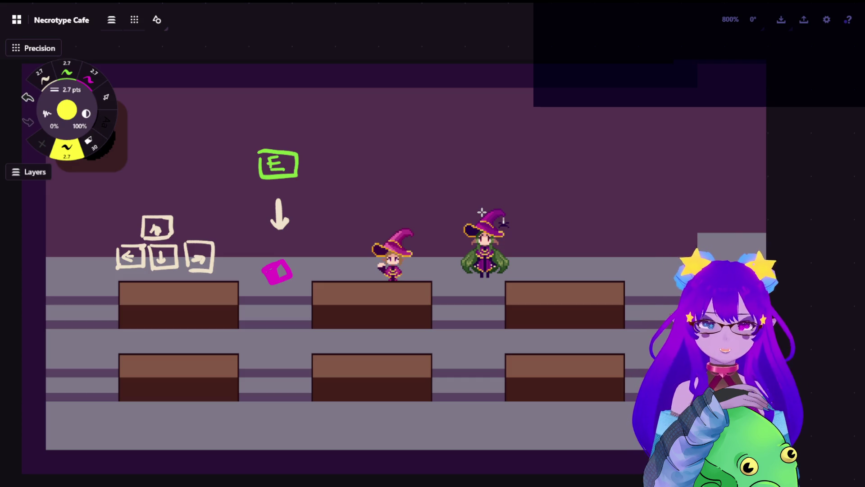
{"action": "left_click", "coordinate": [51, 79]}
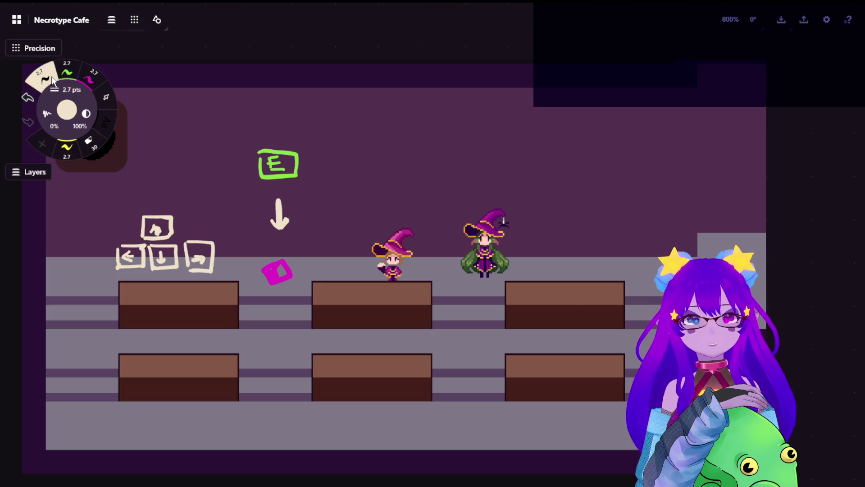
{"action": "scroll", "coordinate": [359, 362], "scroll_direction": "down", "scroll_amount": 10}
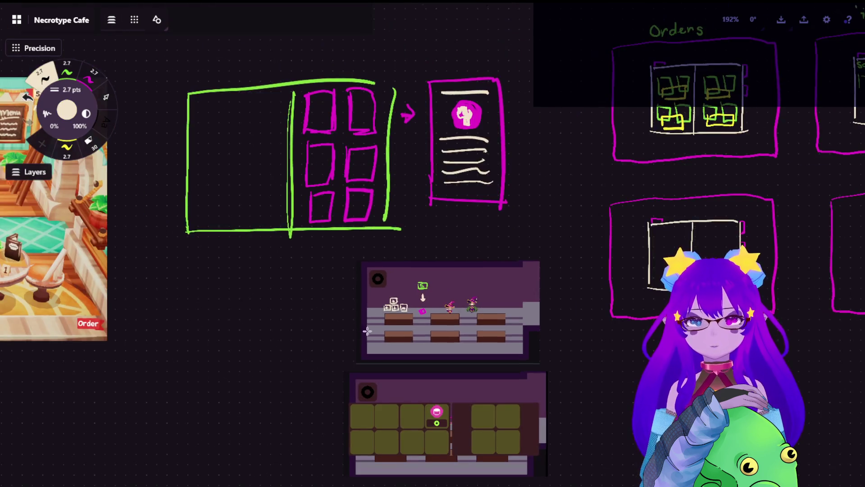
{"action": "scroll", "coordinate": [358, 361], "scroll_direction": "down", "scroll_amount": 3}
{"action": "left_click_drag", "start_coordinate": [174, 348], "coordinate": [575, 273]}
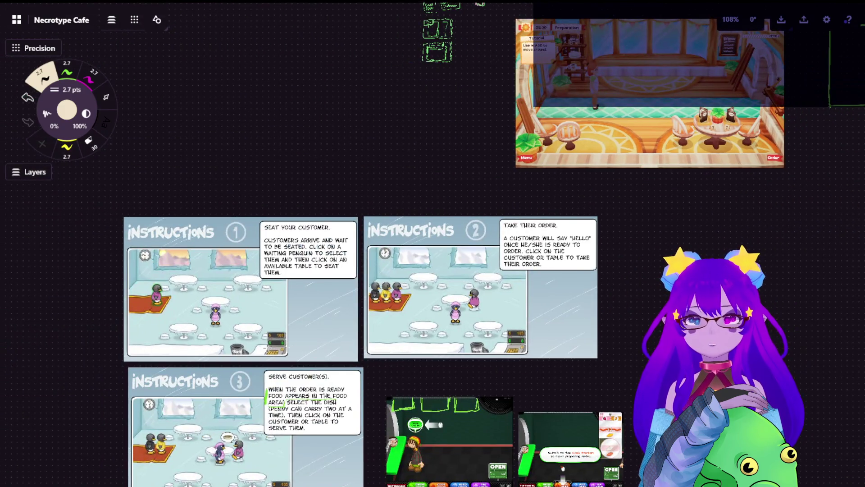
{"action": "scroll", "coordinate": [226, 460], "scroll_direction": "up", "scroll_amount": 2}
{"action": "scroll", "coordinate": [227, 460], "scroll_direction": "up", "scroll_amount": 3}
{"action": "scroll", "coordinate": [226, 459], "scroll_direction": "up", "scroll_amount": 3}
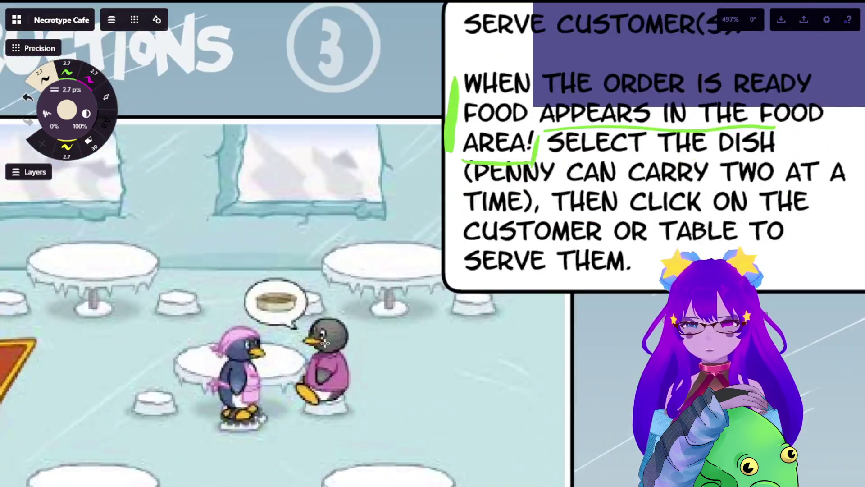
{"action": "scroll", "coordinate": [326, 342], "scroll_direction": "up", "scroll_amount": 3}
{"action": "scroll", "coordinate": [326, 342], "scroll_direction": "down", "scroll_amount": 3}
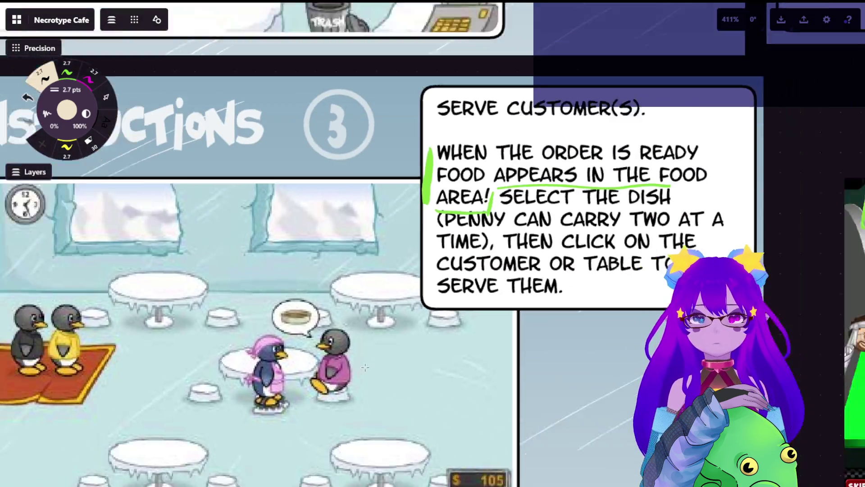
{"action": "scroll", "coordinate": [595, 234], "scroll_direction": "down", "scroll_amount": 2}
{"action": "scroll", "coordinate": [596, 235], "scroll_direction": "down", "scroll_amount": 2}
{"action": "left_click_drag", "start_coordinate": [596, 234], "coordinate": [206, 419]}
{"action": "left_click_drag", "start_coordinate": [541, 338], "coordinate": [304, 203]}
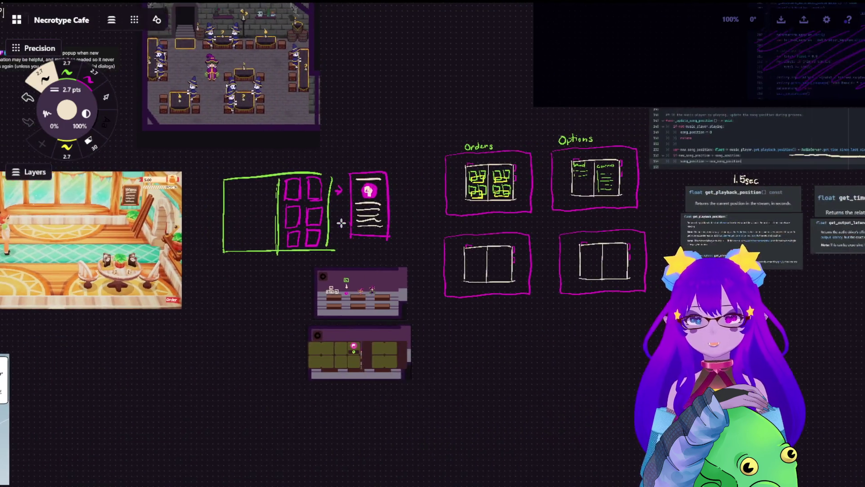
{"action": "scroll", "coordinate": [344, 307], "scroll_direction": "up", "scroll_amount": 2}
{"action": "scroll", "coordinate": [345, 307], "scroll_direction": "up", "scroll_amount": 2}
{"action": "scroll", "coordinate": [346, 307], "scroll_direction": "up", "scroll_amount": 2}
{"action": "scroll", "coordinate": [386, 248], "scroll_direction": "up", "scroll_amount": 2}
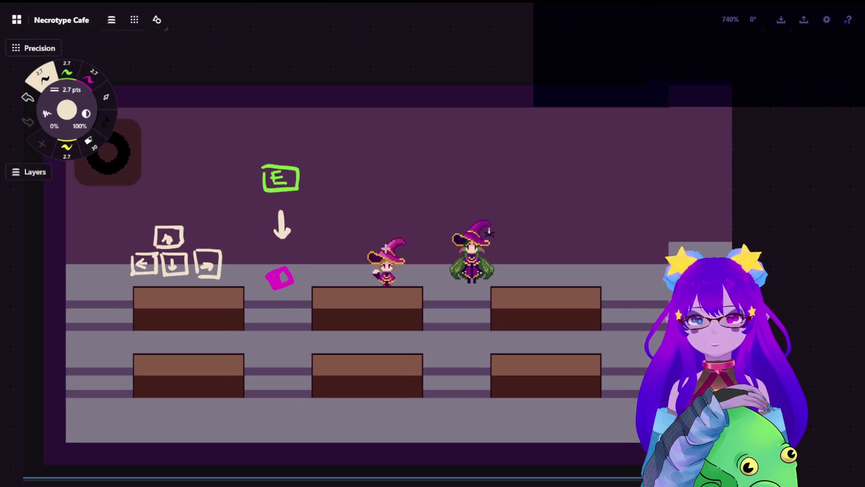
{"action": "scroll", "coordinate": [393, 239], "scroll_direction": "up", "scroll_amount": 1}
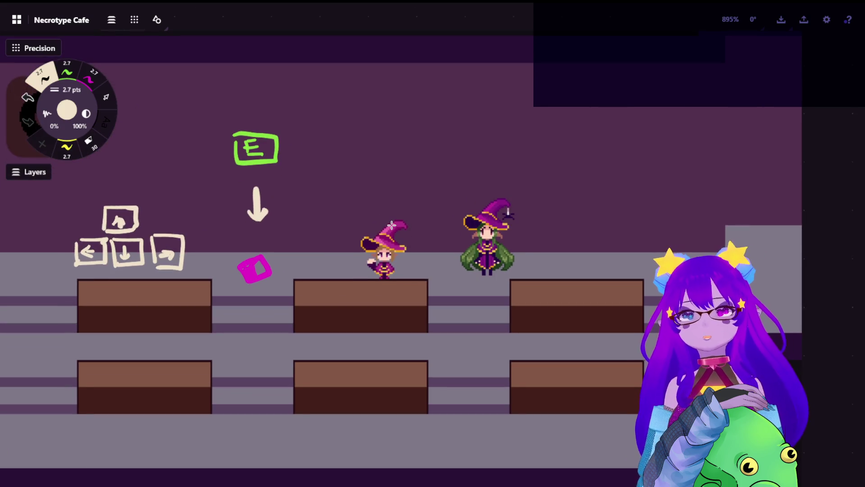
Sketch a speech bubble above the witch, undoing a stray mark by the hat.
{"action": "left_click_drag", "start_coordinate": [408, 210], "coordinate": [416, 221]}
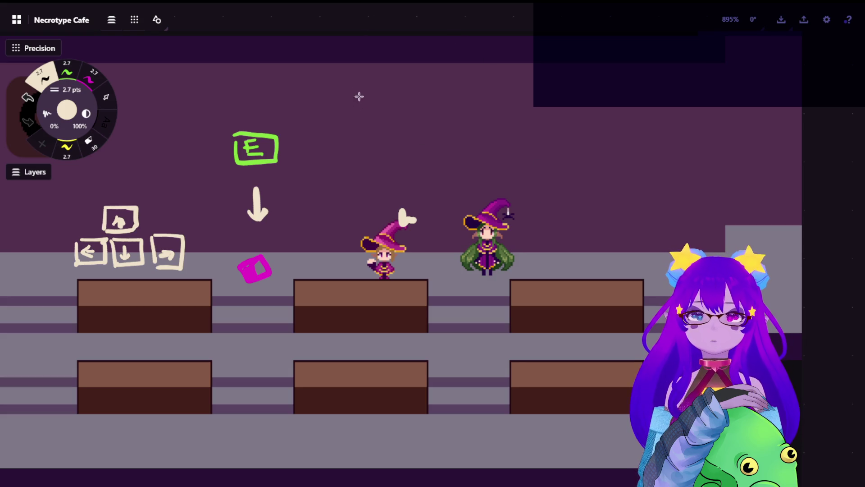
{"action": "key", "text": "ctrl+z"}
{"action": "left_click_drag", "start_coordinate": [403, 207], "coordinate": [402, 204]}
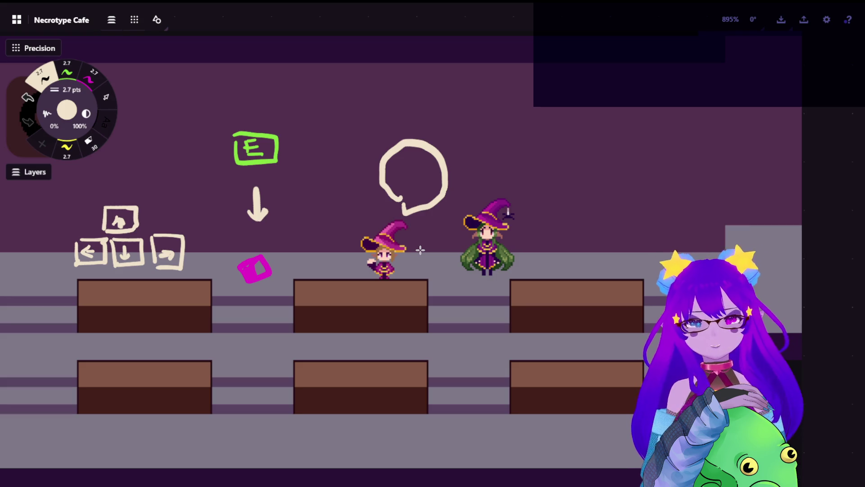
{"action": "left_click", "coordinate": [88, 76]}
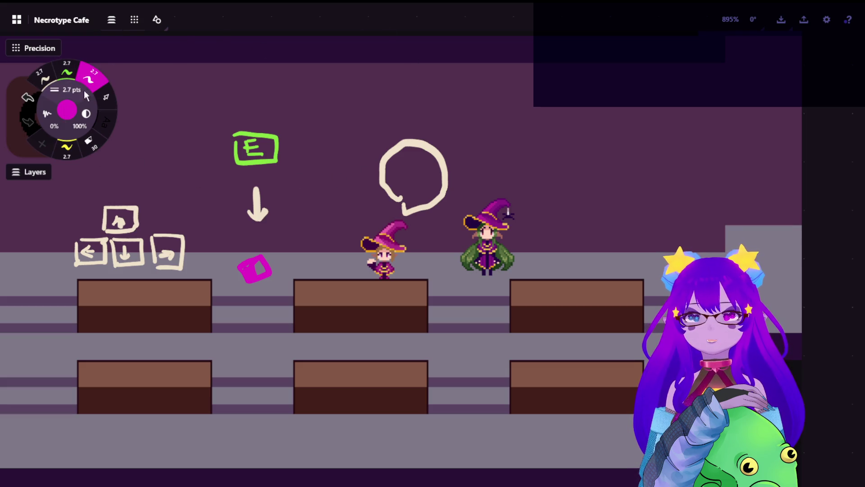
Duplicate and move the speech bubble, then undo the copies and deselect.
{"action": "left_click_drag", "start_coordinate": [432, 119], "coordinate": [435, 128]}
{"action": "key", "text": "ctrl+c"}
{"action": "key", "text": "ctrl+v"}
{"action": "mouse_move", "coordinate": [432, 243]}
{"action": "left_mouse_down"}
{"action": "mouse_move", "coordinate": [324, 176]}
{"action": "mouse_move", "coordinate": [433, 244]}
{"action": "mouse_move", "coordinate": [346, 299]}
{"action": "left_mouse_up"}
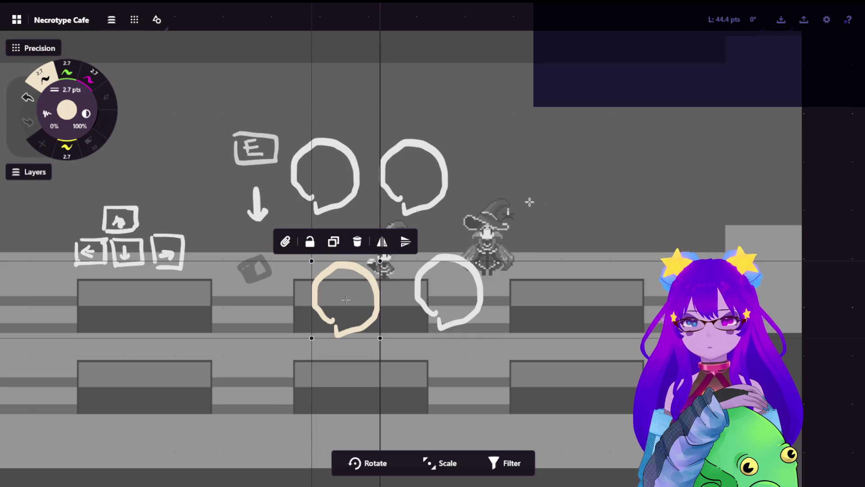
{"action": "key", "text": "ctrl+z"}
{"action": "key", "text": "ctrl+z"}
{"action": "key", "text": "ctrl+z"}
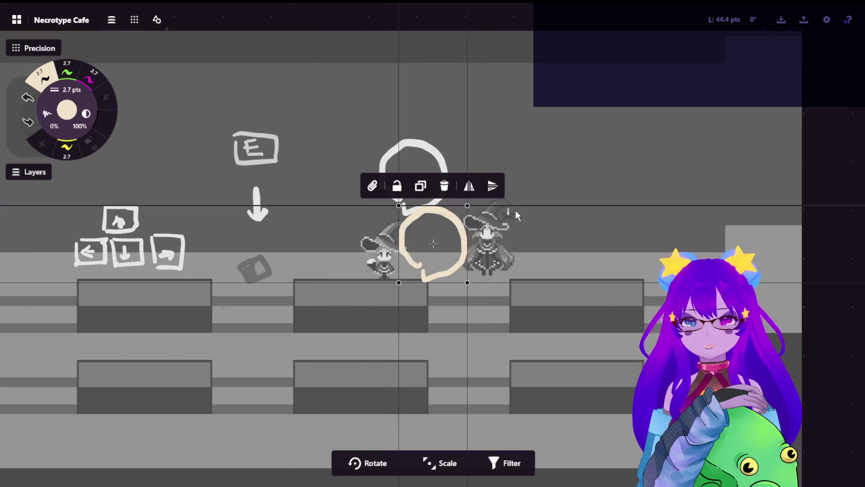
{"action": "key", "text": "ctrl+z"}
{"action": "left_click", "coordinate": [515, 211]}
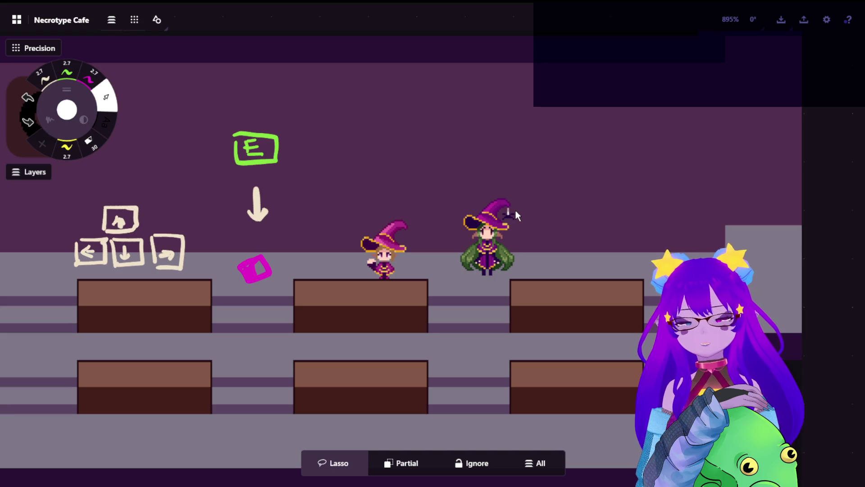
{"action": "scroll", "coordinate": [253, 255], "scroll_direction": "down", "scroll_amount": 3}
{"action": "scroll", "coordinate": [198, 293], "scroll_direction": "up", "scroll_amount": 5}
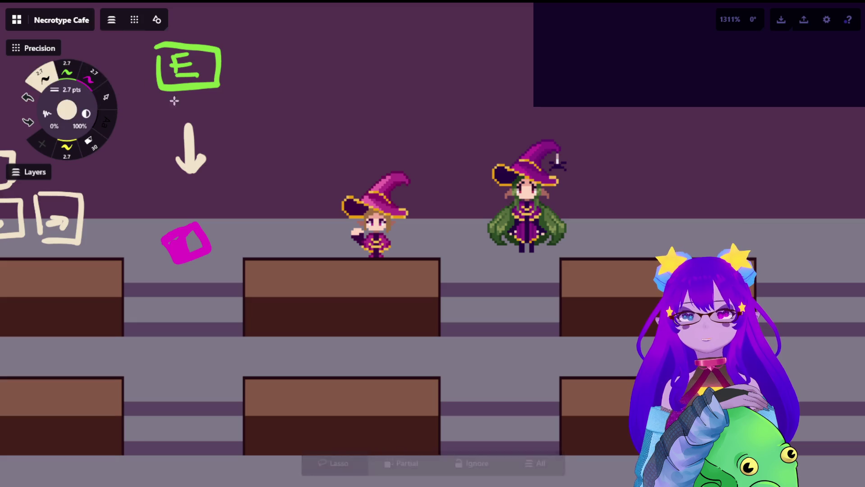
{"action": "mouse_move", "coordinate": [360, 293]}
{"action": "left_mouse_down"}
{"action": "mouse_move", "coordinate": [357, 269]}
{"action": "mouse_move", "coordinate": [376, 268]}
{"action": "mouse_move", "coordinate": [381, 289]}
{"action": "left_mouse_up"}
{"action": "mouse_move", "coordinate": [247, 296]}
{"action": "left_mouse_down"}
{"action": "mouse_move", "coordinate": [247, 269]}
{"action": "mouse_move", "coordinate": [269, 300]}
{"action": "left_mouse_up"}
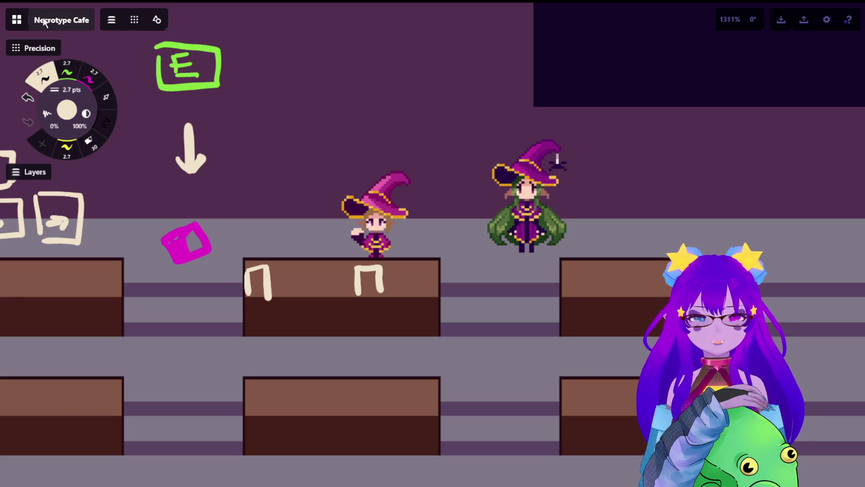
{"action": "key", "text": "ctrl+z"}
{"action": "key", "text": "ctrl+z"}
{"action": "key", "text": "ctrl+z"}
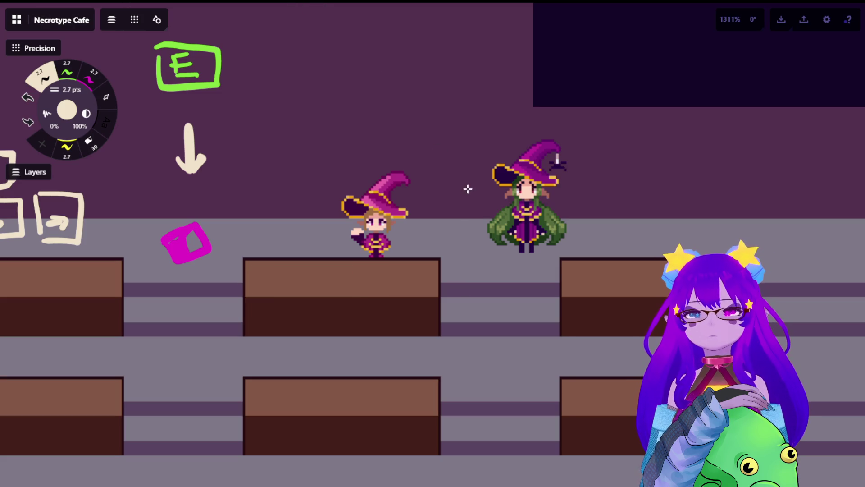
{"action": "scroll", "coordinate": [444, 182], "scroll_direction": "down", "scroll_amount": 5}
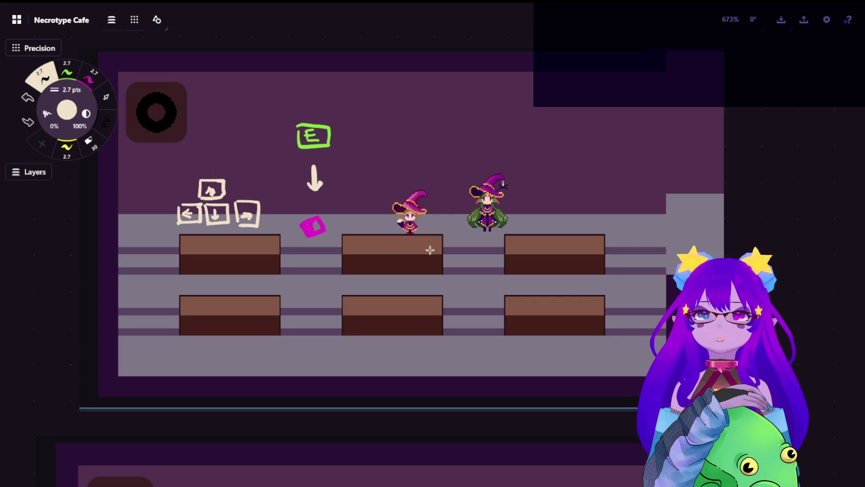
{"action": "left_click_drag", "start_coordinate": [406, 255], "coordinate": [406, 274]}
{"action": "mouse_move", "coordinate": [447, 238]}
{"action": "left_mouse_down"}
{"action": "mouse_move", "coordinate": [414, 251]}
{"action": "mouse_move", "coordinate": [413, 240]}
{"action": "left_mouse_up"}
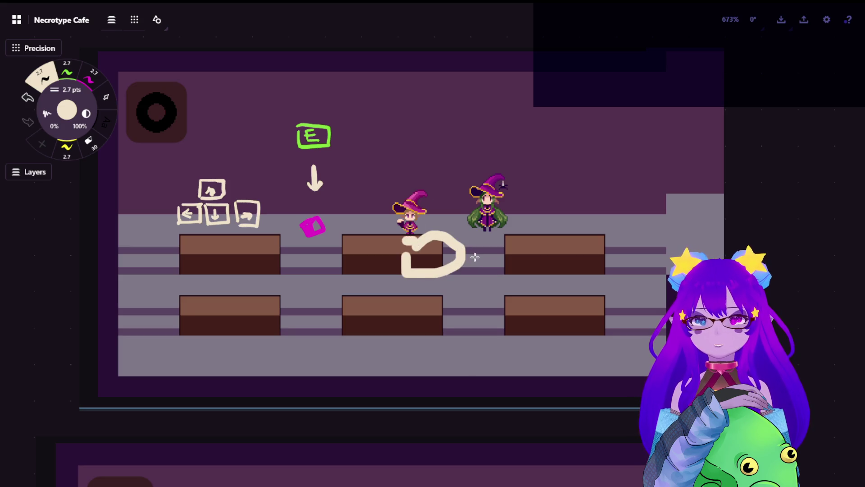
{"action": "key", "text": "ctrl+z"}
{"action": "scroll", "coordinate": [481, 236], "scroll_direction": "down", "scroll_amount": 10}
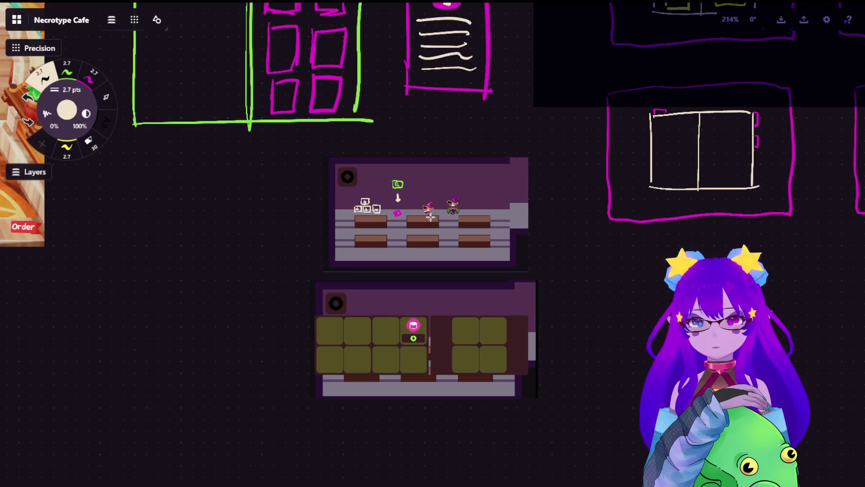
Pan across the board past the Mechanics and Tasks lists to the playtest notes.
{"action": "left_click_drag", "start_coordinate": [374, 160], "coordinate": [564, 336]}
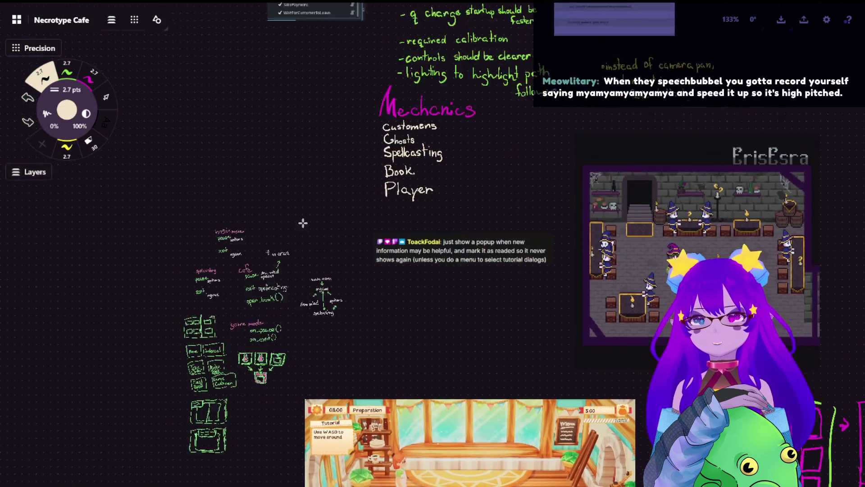
{"action": "left_click_drag", "start_coordinate": [351, 121], "coordinate": [546, 315]}
{"action": "left_click_drag", "start_coordinate": [351, 209], "coordinate": [516, 294]}
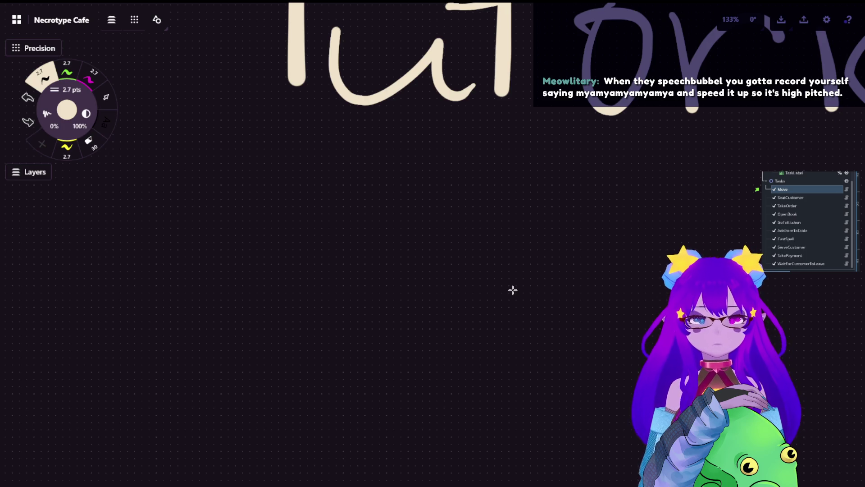
{"action": "scroll", "coordinate": [421, 274], "scroll_direction": "down", "scroll_amount": 2}
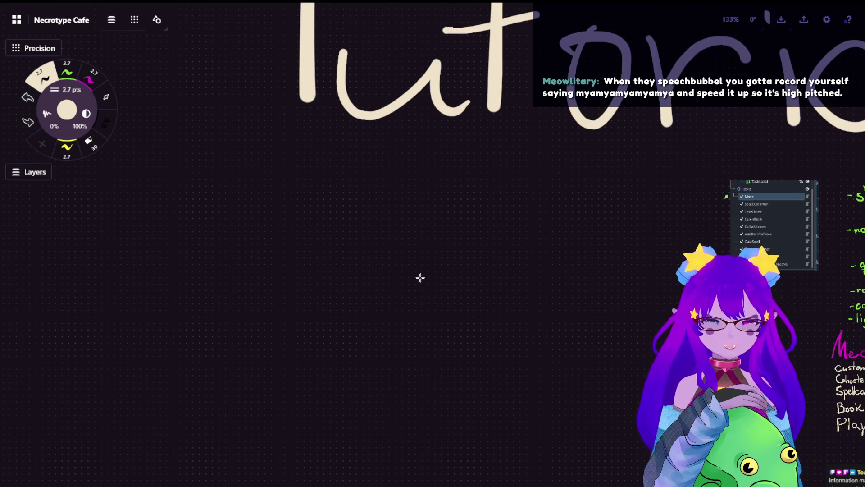
{"action": "scroll", "coordinate": [430, 282], "scroll_direction": "down", "scroll_amount": 5}
{"action": "left_click_drag", "start_coordinate": [430, 283], "coordinate": [429, 226]}
{"action": "scroll", "coordinate": [579, 312], "scroll_direction": "up", "scroll_amount": 3}
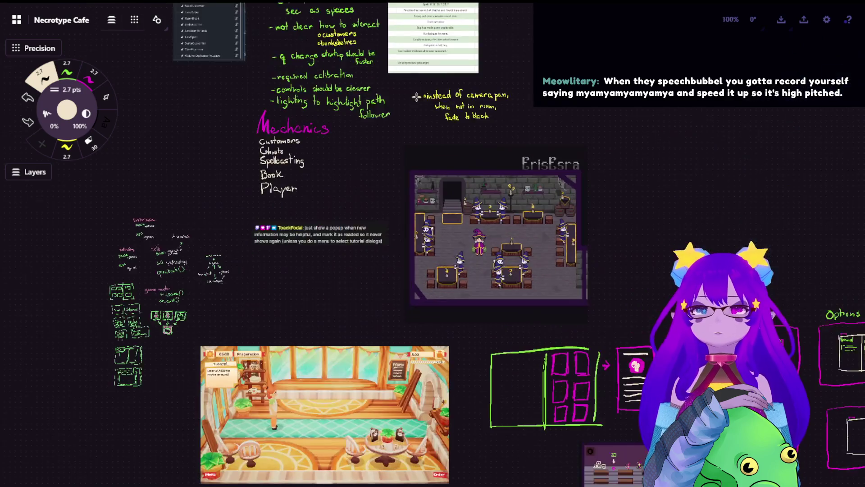
{"action": "scroll", "coordinate": [579, 313], "scroll_direction": "up", "scroll_amount": 2}
{"action": "scroll", "coordinate": [442, 177], "scroll_direction": "up", "scroll_amount": 1}
{"action": "scroll", "coordinate": [508, 212], "scroll_direction": "up", "scroll_amount": 2}
{"action": "scroll", "coordinate": [473, 209], "scroll_direction": "up", "scroll_amount": 3}
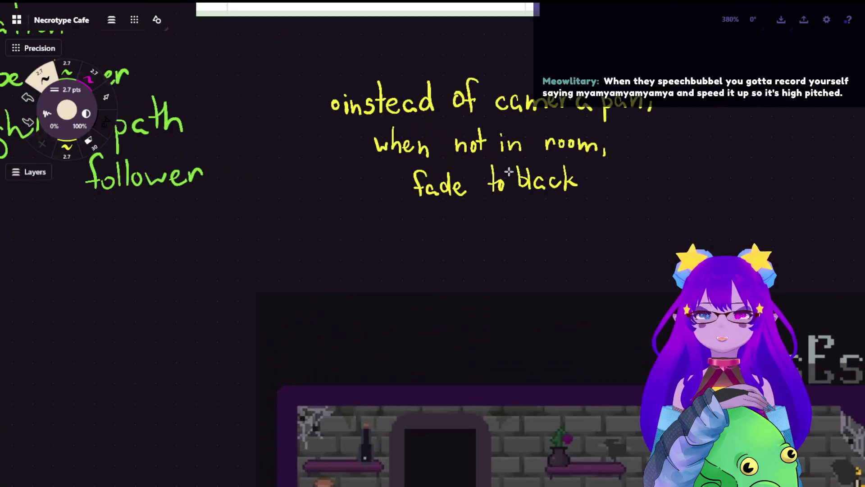
{"action": "scroll", "coordinate": [425, 210], "scroll_direction": "up", "scroll_amount": 2}
{"action": "scroll", "coordinate": [427, 209], "scroll_direction": "up", "scroll_amount": 1}
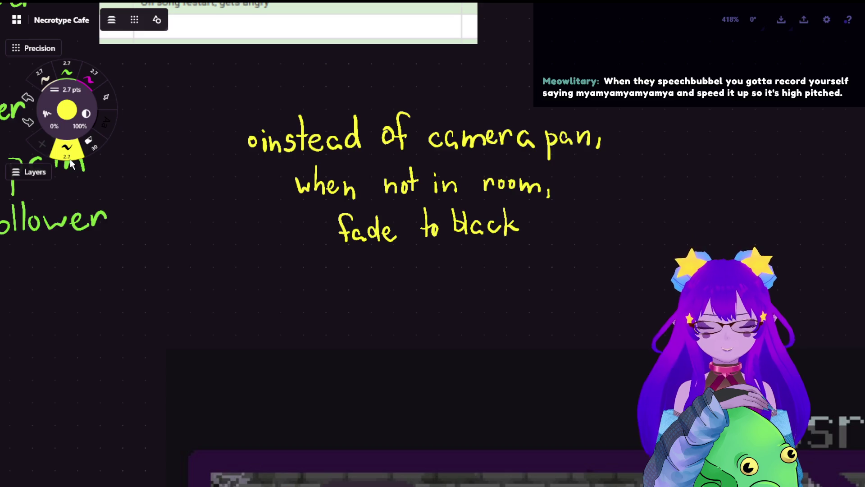
Handwrite a new yellow bullet 'tweak layout, add' under the fade-to-black note.
{"action": "left_click_drag", "start_coordinate": [251, 274], "coordinate": [250, 279]}
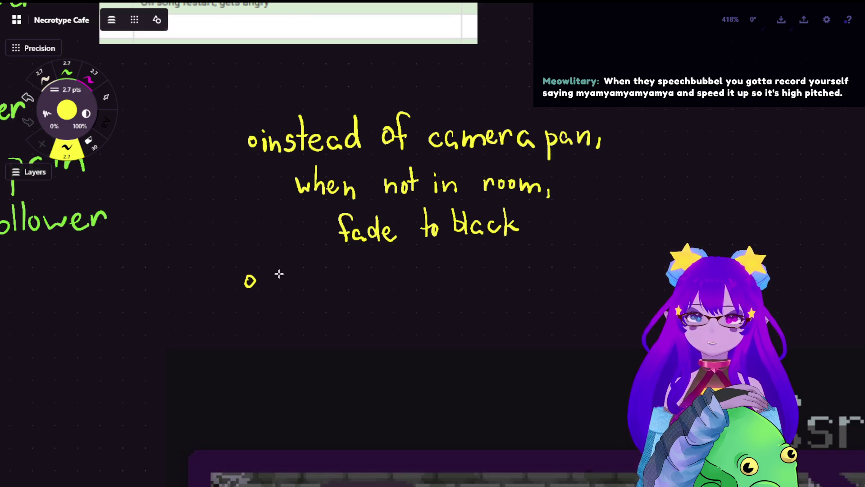
{"action": "mouse_move", "coordinate": [281, 260]}
{"action": "left_mouse_down"}
{"action": "mouse_move", "coordinate": [328, 284]}
{"action": "mouse_move", "coordinate": [366, 284]}
{"action": "left_mouse_up"}
{"action": "mouse_move", "coordinate": [406, 261]}
{"action": "left_mouse_down"}
{"action": "mouse_move", "coordinate": [406, 286]}
{"action": "mouse_move", "coordinate": [427, 296]}
{"action": "mouse_move", "coordinate": [478, 269]}
{"action": "mouse_move", "coordinate": [485, 279]}
{"action": "mouse_move", "coordinate": [493, 269]}
{"action": "mouse_move", "coordinate": [539, 275]}
{"action": "left_mouse_up"}
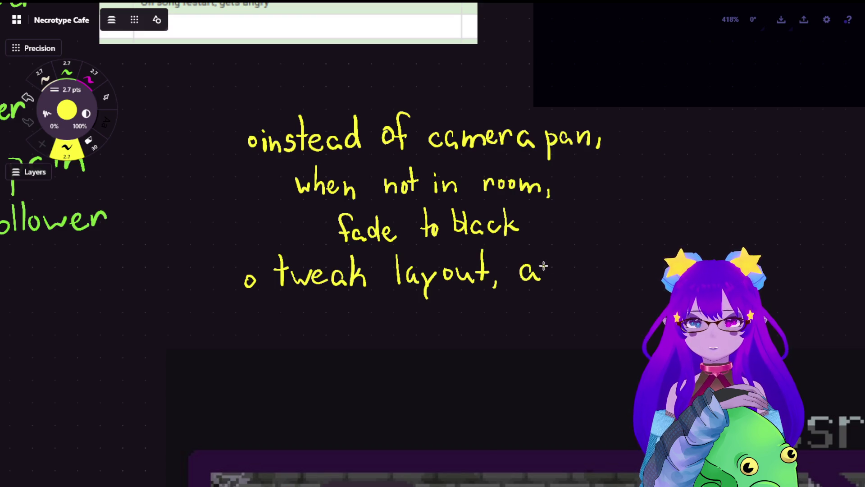
{"action": "mouse_move", "coordinate": [556, 265]}
{"action": "left_mouse_down"}
{"action": "mouse_move", "coordinate": [558, 252]}
{"action": "mouse_move", "coordinate": [580, 271]}
{"action": "left_mouse_up"}
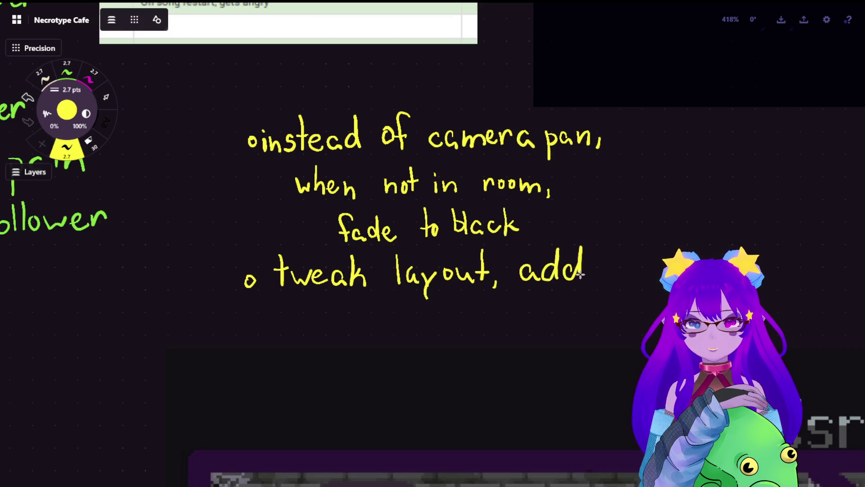
{"action": "left_click_drag", "start_coordinate": [337, 318], "coordinate": [386, 326]}
{"action": "key", "text": "ctrl+z"}
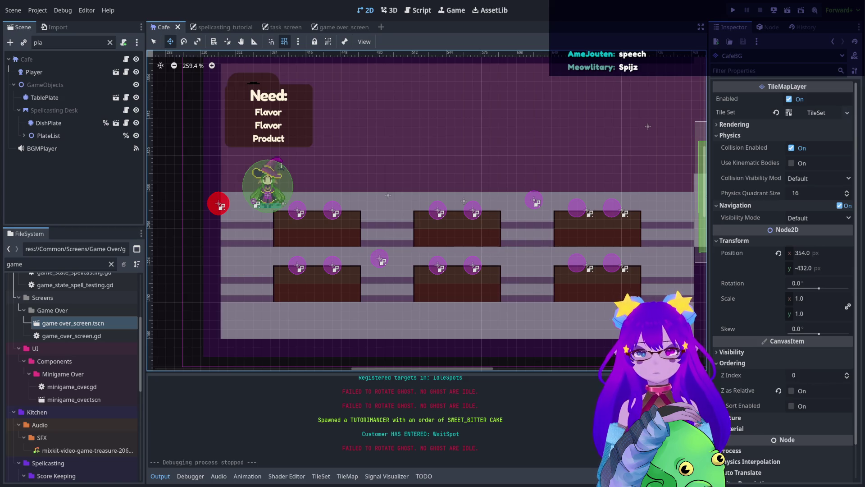
Run the project to reach the Necrotype Café title menu.
{"action": "left_click", "coordinate": [733, 11]}
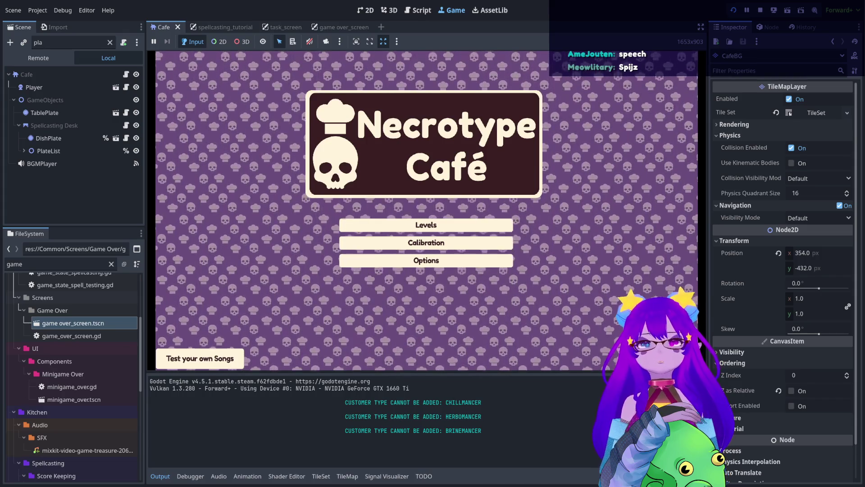
Run Cheats.spawn_customer() from the Panku debug console and close it.
{"action": "key", "text": "grave"}
{"action": "type", "text": "spawn"}
{"action": "key", "text": "Tab"}
{"action": "key", "text": "Tab"}
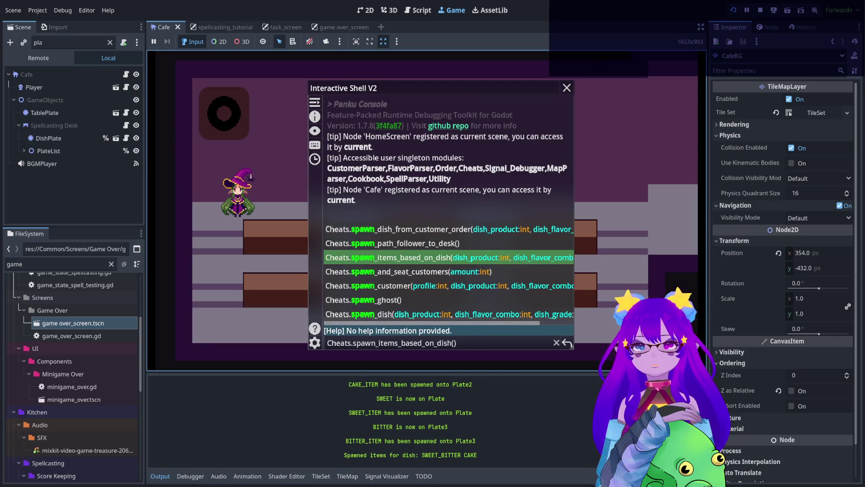
{"action": "key", "text": "Tab"}
{"action": "key", "text": "Tab"}
{"action": "key", "text": "Tab"}
{"action": "key", "text": "Tab"}
{"action": "key", "text": "shift+Tab"}
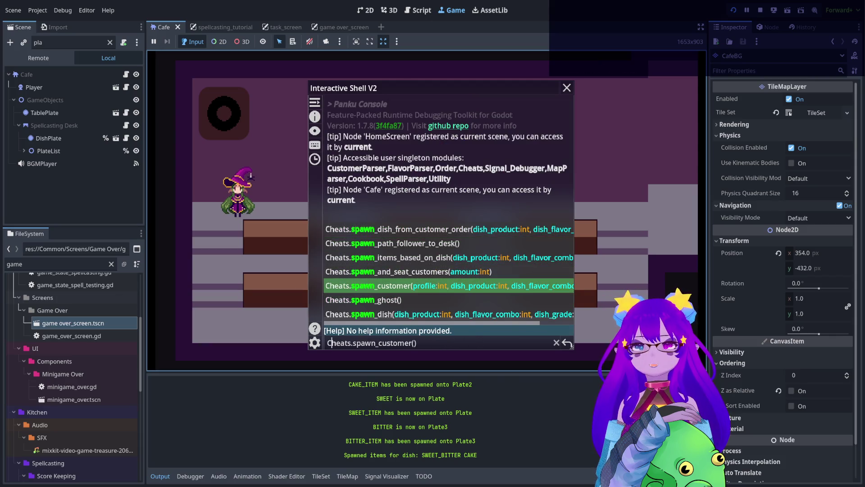
{"action": "key", "text": "Return"}
{"action": "key", "text": "Return"}
{"action": "key", "text": "grave"}
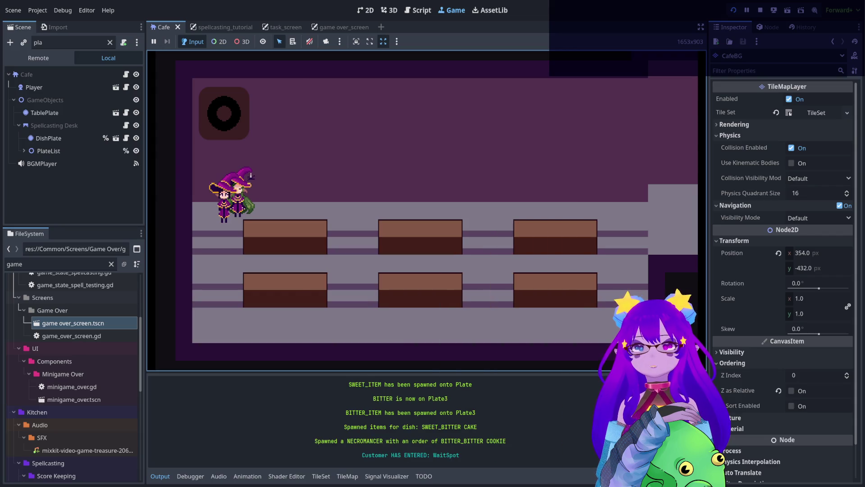
Move the player to seat the spawned customer, then return to the 2D scene editor.
{"action": "key", "text": "e"}
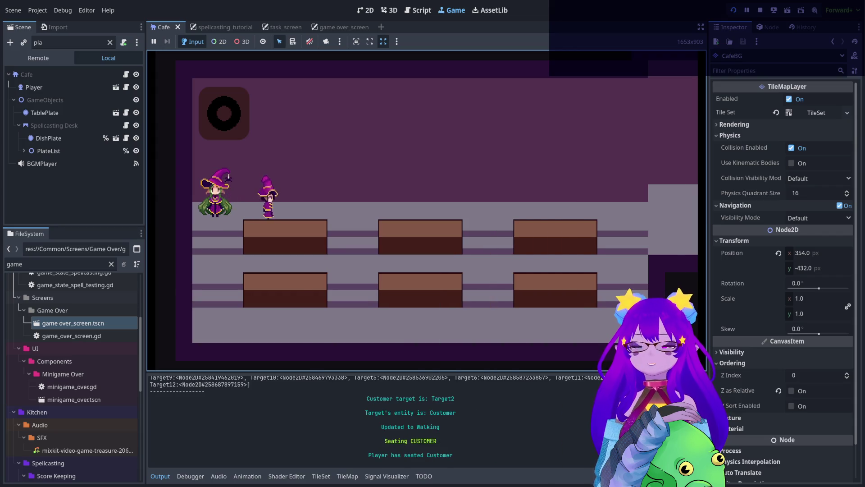
{"action": "key", "text": "d"}
{"action": "key", "text": "d"}
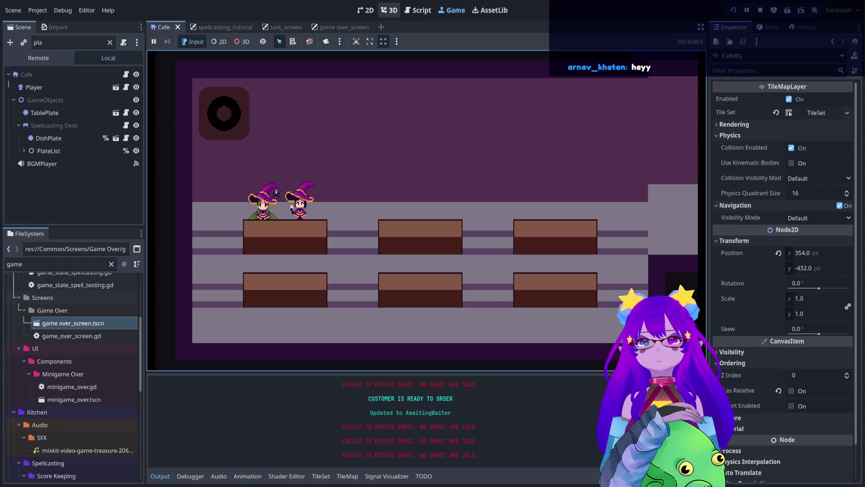
{"action": "left_click", "coordinate": [365, 10]}
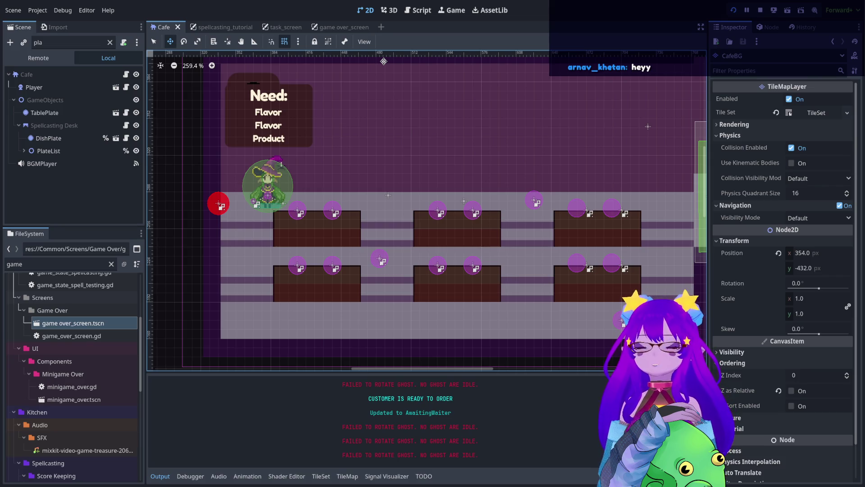
{"action": "scroll", "coordinate": [364, 236], "scroll_direction": "down", "scroll_amount": 1}
{"action": "scroll", "coordinate": [543, 223], "scroll_direction": "down", "scroll_amount": 1}
{"action": "scroll", "coordinate": [535, 206], "scroll_direction": "up", "scroll_amount": 1}
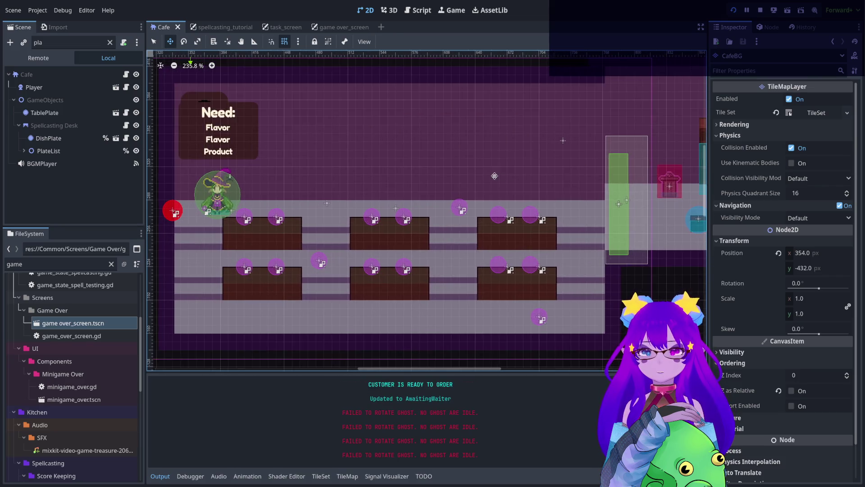
{"action": "scroll", "coordinate": [524, 189], "scroll_direction": "up", "scroll_amount": 1}
{"action": "scroll", "coordinate": [514, 170], "scroll_direction": "up", "scroll_amount": 1}
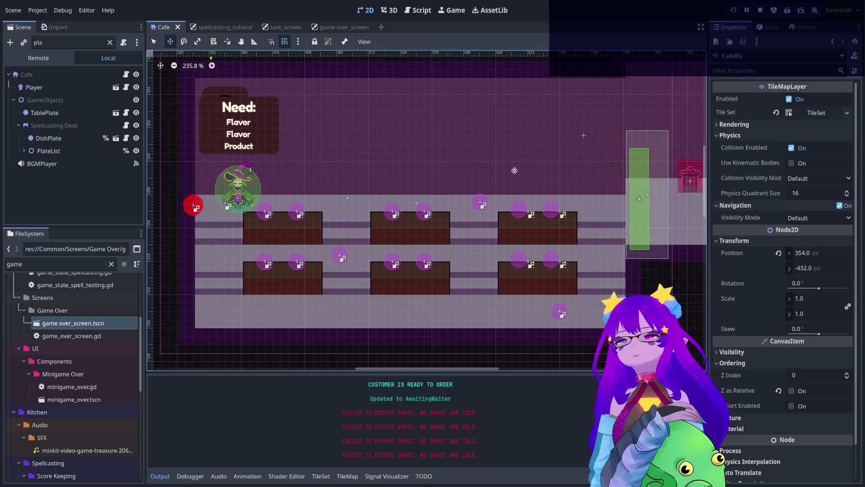
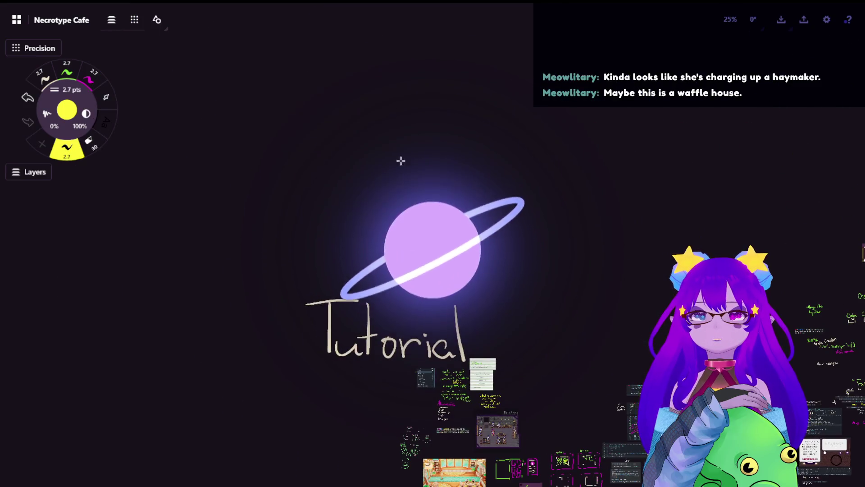
{"action": "scroll", "coordinate": [597, 181], "scroll_direction": "up", "scroll_amount": 5}
Paste the chat note below the earlier one and enlarge it to readable size.
{"action": "key", "text": "ctrl+v"}
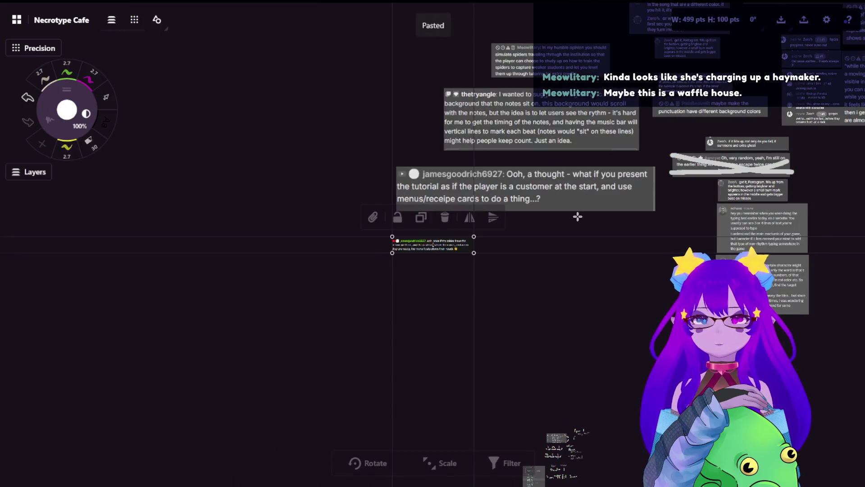
{"action": "left_click_drag", "start_coordinate": [469, 257], "coordinate": [528, 257]}
{"action": "left_click_drag", "start_coordinate": [586, 264], "coordinate": [655, 265]}
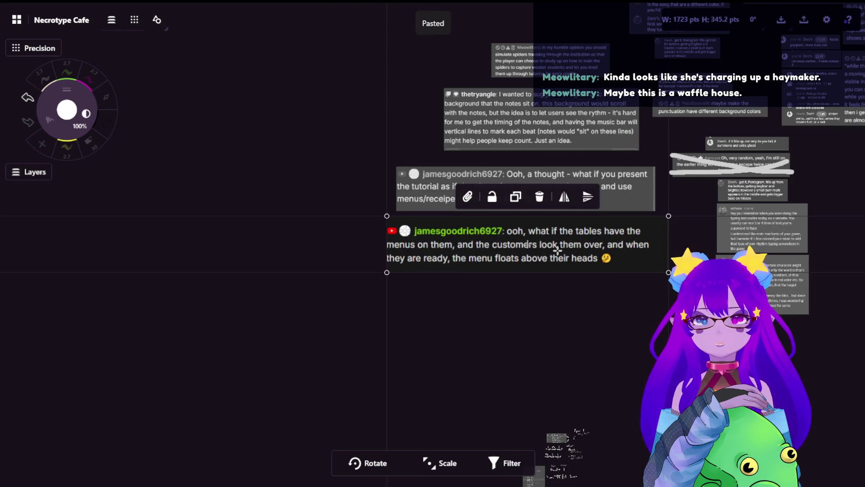
{"action": "scroll", "coordinate": [585, 317], "scroll_direction": "down", "scroll_amount": 5}
{"action": "scroll", "coordinate": [573, 349], "scroll_direction": "down", "scroll_amount": 3}
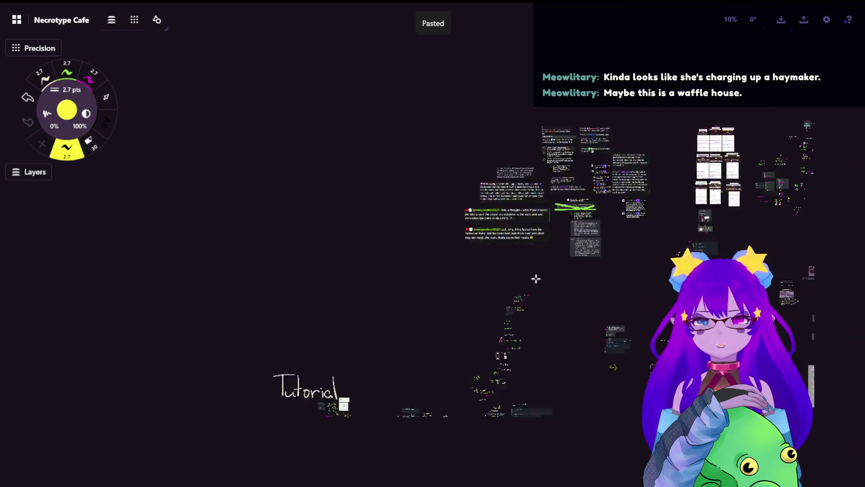
{"action": "scroll", "coordinate": [545, 301], "scroll_direction": "down", "scroll_amount": 3}
{"action": "scroll", "coordinate": [460, 250], "scroll_direction": "down", "scroll_amount": 2}
{"action": "scroll", "coordinate": [414, 311], "scroll_direction": "up", "scroll_amount": 2}
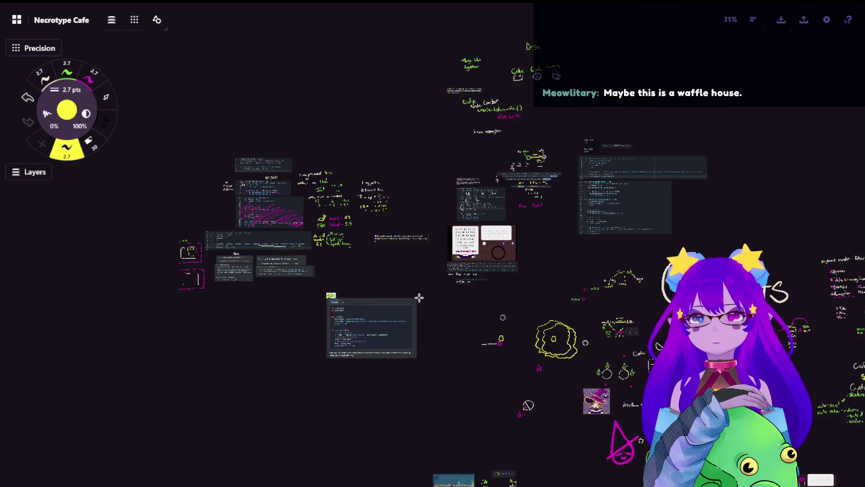
{"action": "scroll", "coordinate": [414, 318], "scroll_direction": "up", "scroll_amount": 2}
{"action": "scroll", "coordinate": [414, 328], "scroll_direction": "up", "scroll_amount": 2}
{"action": "scroll", "coordinate": [413, 336], "scroll_direction": "up", "scroll_amount": 2}
{"action": "scroll", "coordinate": [413, 336], "scroll_direction": "up", "scroll_amount": 2}
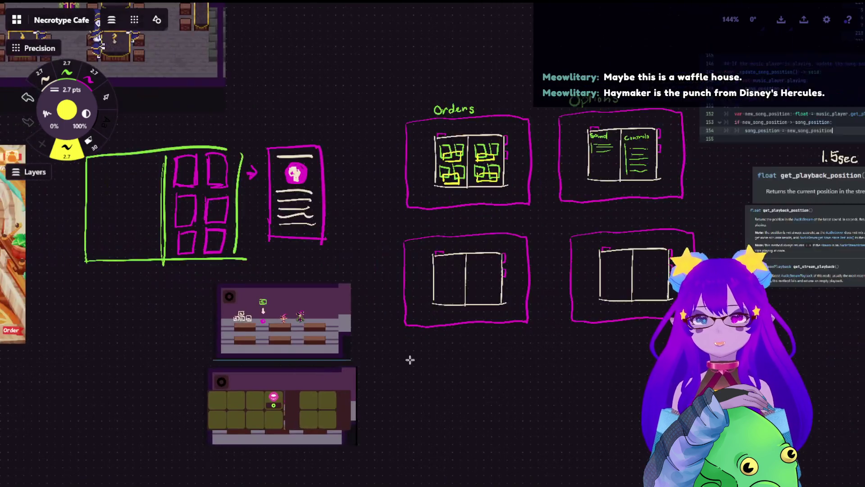
{"action": "scroll", "coordinate": [392, 359], "scroll_direction": "up", "scroll_amount": 2}
{"action": "scroll", "coordinate": [389, 243], "scroll_direction": "up", "scroll_amount": 1}
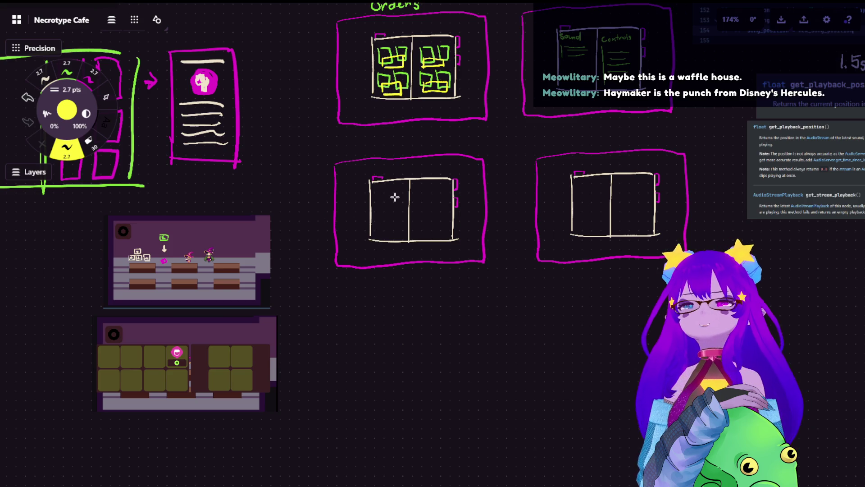
{"action": "scroll", "coordinate": [481, 243], "scroll_direction": "up", "scroll_amount": 1}
{"action": "scroll", "coordinate": [496, 267], "scroll_direction": "up", "scroll_amount": 1}
{"action": "scroll", "coordinate": [496, 268], "scroll_direction": "up", "scroll_amount": 1}
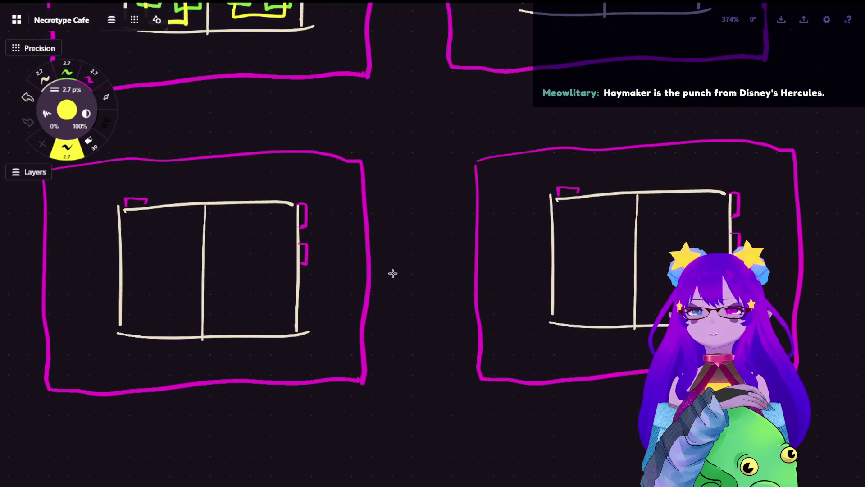
{"action": "scroll", "coordinate": [367, 269], "scroll_direction": "down", "scroll_amount": 1}
{"action": "scroll", "coordinate": [260, 354], "scroll_direction": "down", "scroll_amount": 1}
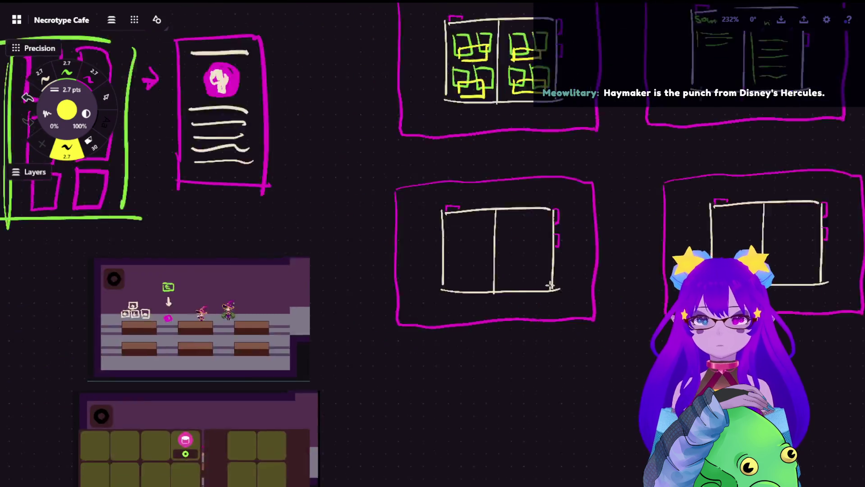
{"action": "scroll", "coordinate": [260, 354], "scroll_direction": "up", "scroll_amount": 2}
{"action": "scroll", "coordinate": [245, 194], "scroll_direction": "up", "scroll_amount": 2}
{"action": "scroll", "coordinate": [246, 193], "scroll_direction": "up", "scroll_amount": 1}
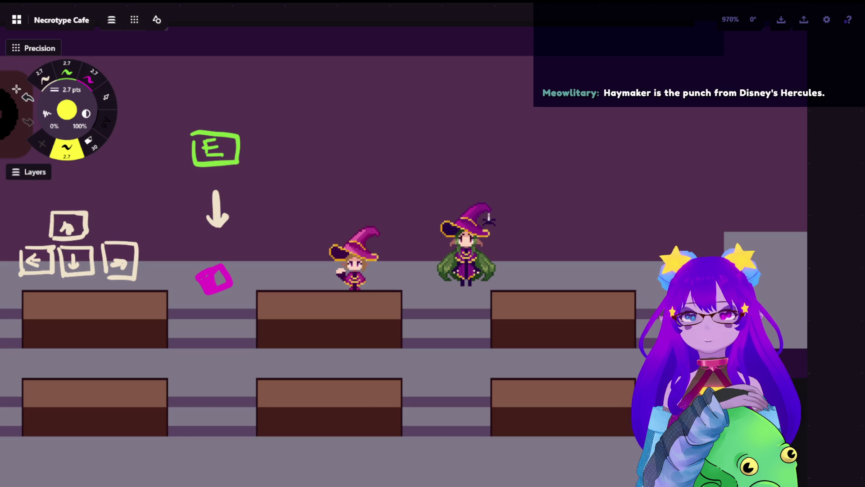
{"action": "left_click", "coordinate": [42, 76]}
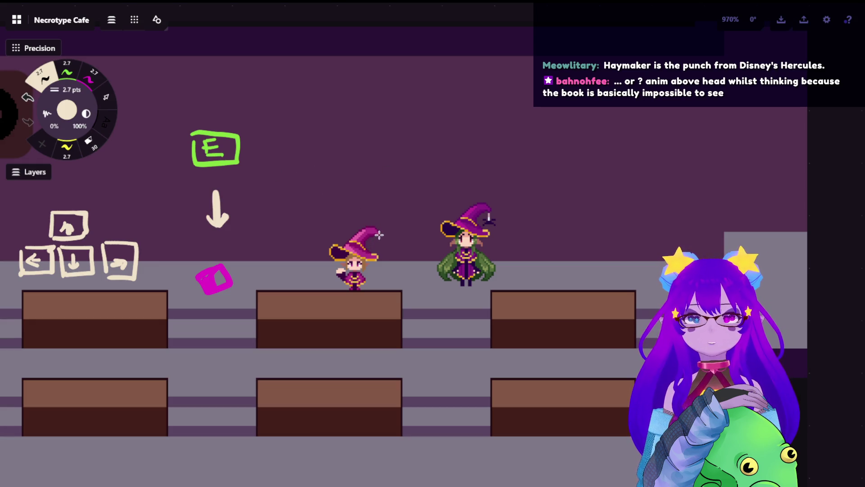
Draw a cream thought bubble with two trailing circles above the left witch, undoing misshapen tries.
{"action": "mouse_move", "coordinate": [351, 160]}
{"action": "left_mouse_down"}
{"action": "mouse_move", "coordinate": [375, 216]}
{"action": "mouse_move", "coordinate": [342, 160]}
{"action": "left_mouse_up"}
{"action": "key", "text": "ctrl+z"}
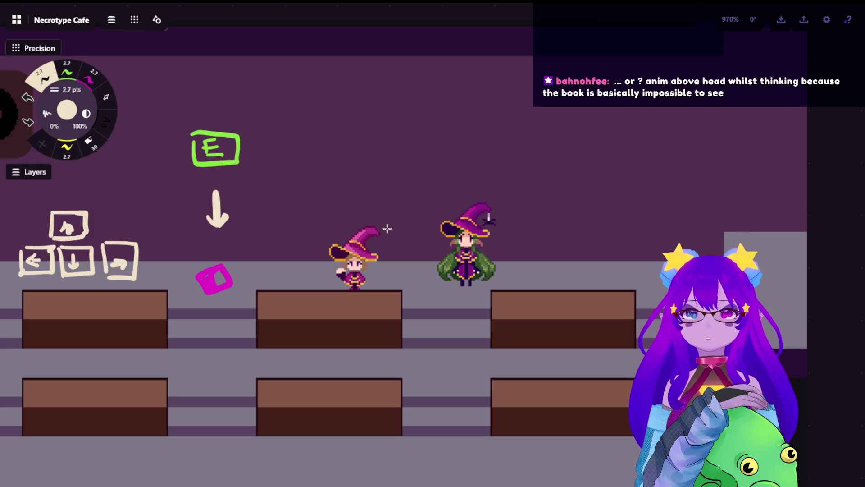
{"action": "left_click_drag", "start_coordinate": [383, 218], "coordinate": [367, 203]}
{"action": "mouse_move", "coordinate": [338, 151]}
{"action": "left_mouse_down"}
{"action": "mouse_move", "coordinate": [359, 202]}
{"action": "mouse_move", "coordinate": [338, 145]}
{"action": "left_mouse_up"}
{"action": "key", "text": "ctrl+z"}
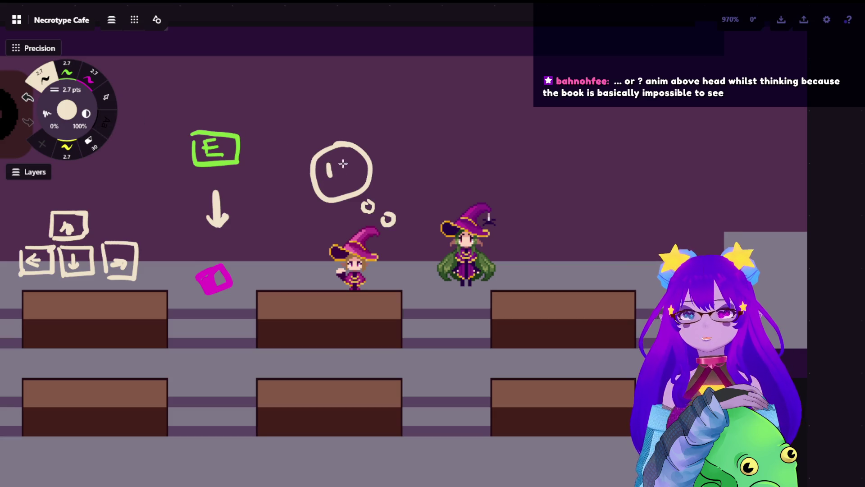
Try an exclamation mark, a dot and an ellipsis inside the bubble, undoing each to leave it empty.
{"action": "left_click_drag", "start_coordinate": [341, 161], "coordinate": [341, 184]}
{"action": "key", "text": "ctrl+z"}
{"action": "key", "text": "ctrl+z"}
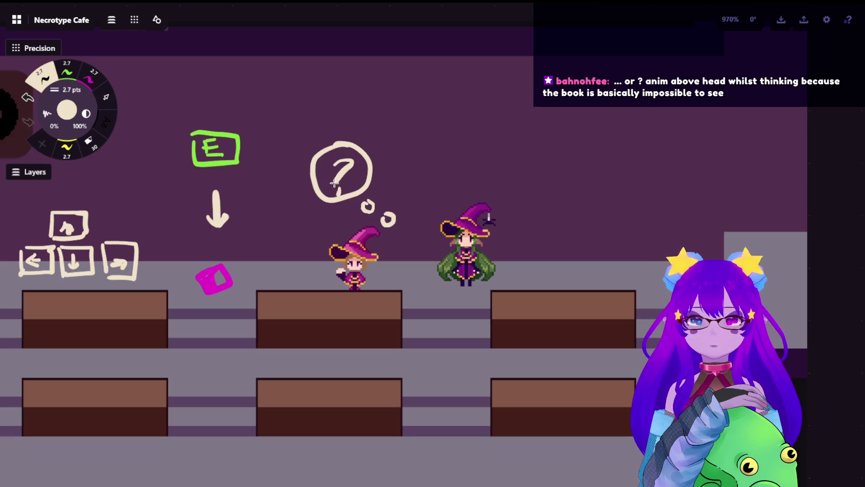
{"action": "key", "text": "ctrl+z"}
{"action": "key", "text": "ctrl+z"}
{"action": "left_click", "coordinate": [327, 174]}
{"action": "left_click", "coordinate": [356, 174]}
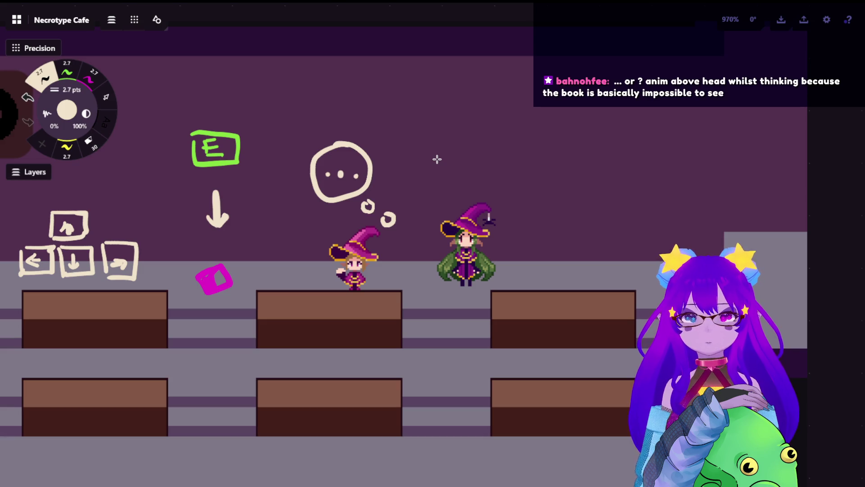
{"action": "key", "text": "ctrl+z"}
{"action": "key", "text": "ctrl+z"}
{"action": "key", "text": "ctrl+z"}
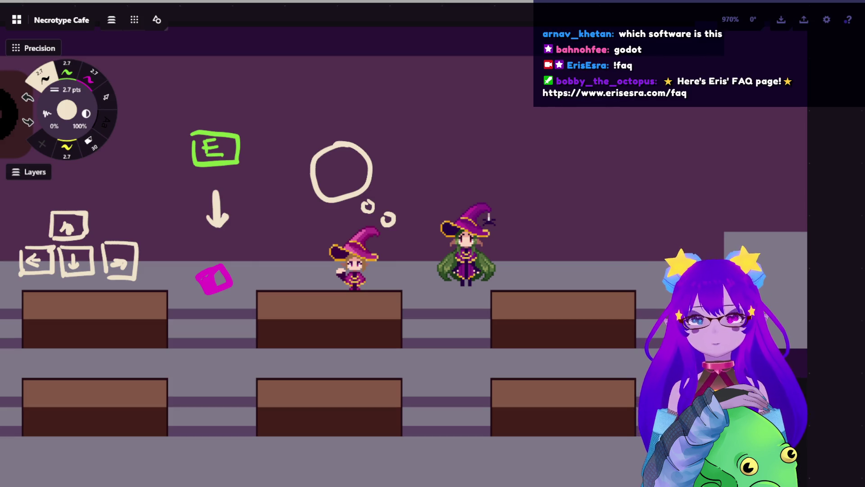
{"action": "scroll", "coordinate": [518, 346], "scroll_direction": "down", "scroll_amount": 3}
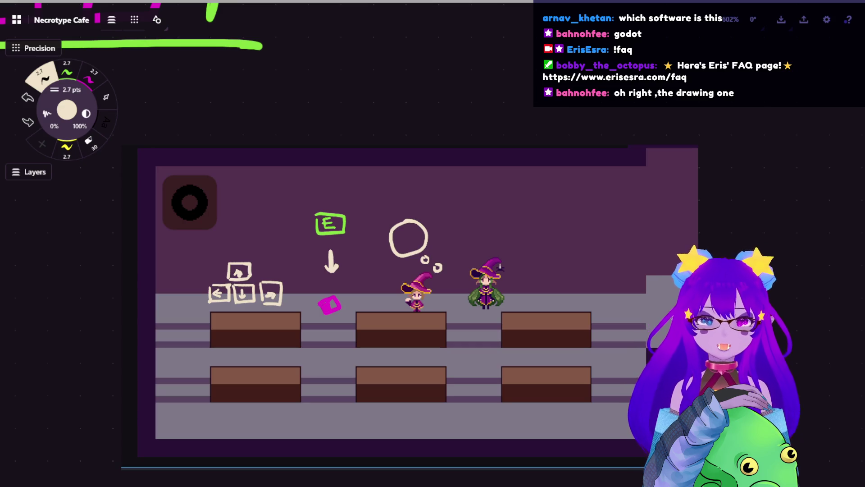
{"action": "scroll", "coordinate": [399, 267], "scroll_direction": "up", "scroll_amount": 5}
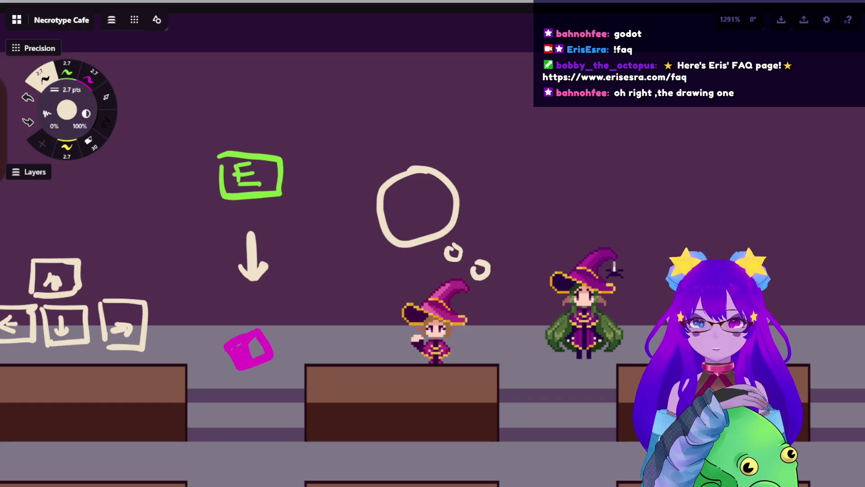
{"action": "left_click", "coordinate": [92, 76]}
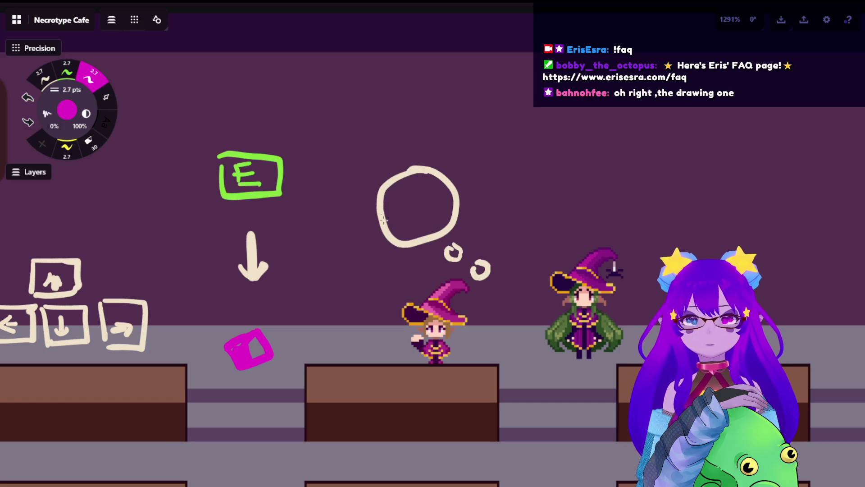
{"action": "left_click_drag", "start_coordinate": [380, 190], "coordinate": [413, 175]}
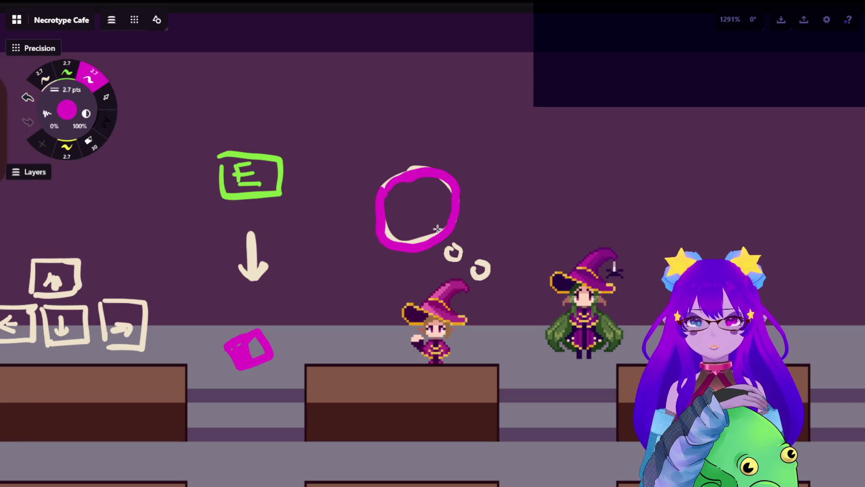
{"action": "key", "text": "ctrl+z"}
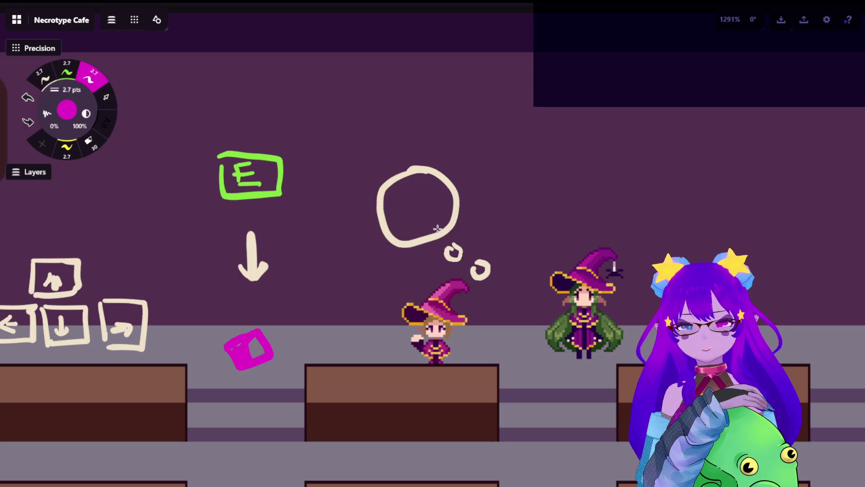
{"action": "scroll", "coordinate": [563, 279], "scroll_direction": "down", "scroll_amount": 3}
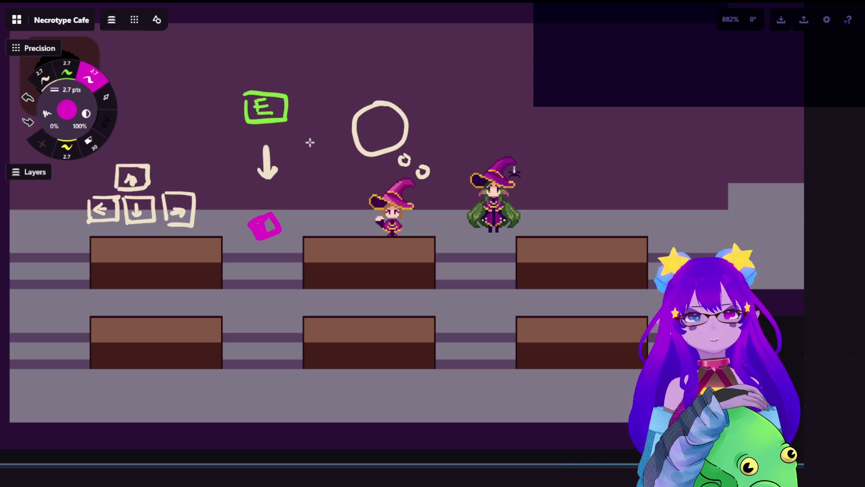
{"action": "scroll", "coordinate": [318, 386], "scroll_direction": "down", "scroll_amount": 2}
{"action": "scroll", "coordinate": [318, 386], "scroll_direction": "down", "scroll_amount": 5}
{"action": "scroll", "coordinate": [338, 205], "scroll_direction": "down", "scroll_amount": 3}
{"action": "scroll", "coordinate": [338, 206], "scroll_direction": "up", "scroll_amount": 2}
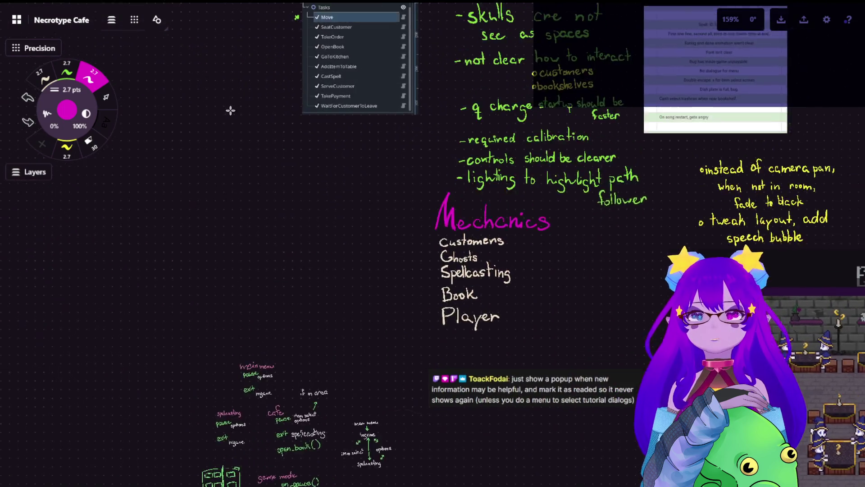
{"action": "scroll", "coordinate": [433, 243], "scroll_direction": "right", "scroll_amount": 5}
{"action": "scroll", "coordinate": [432, 243], "scroll_direction": "down", "scroll_amount": 2}
Shrink the cafe mockup slightly and move it down, then switch to the cream pen.
{"action": "left_click", "coordinate": [404, 241]}
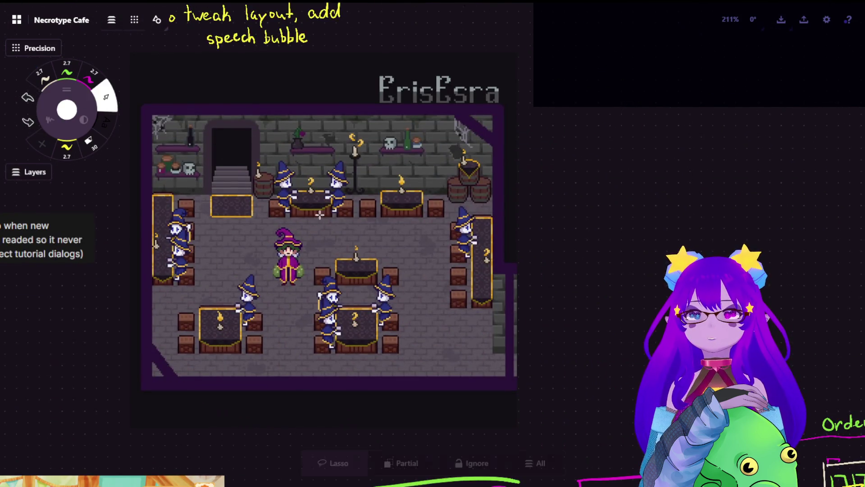
{"action": "left_click_drag", "start_coordinate": [403, 241], "coordinate": [395, 293]}
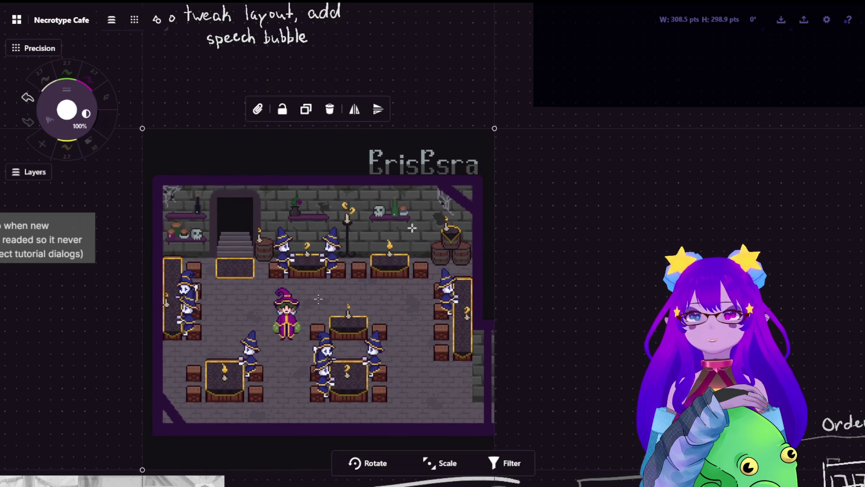
{"action": "left_click", "coordinate": [304, 59]}
{"action": "scroll", "coordinate": [376, 270], "scroll_direction": "up", "scroll_amount": 3}
{"action": "scroll", "coordinate": [271, 232], "scroll_direction": "up", "scroll_amount": 5}
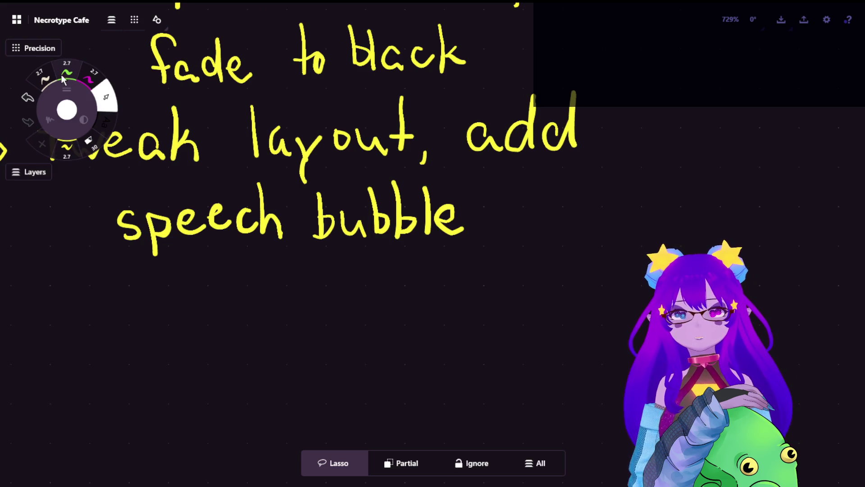
{"action": "left_click", "coordinate": [43, 76]}
Handwrite 'opacity based on' in cream below the yellow note.
{"action": "mouse_move", "coordinate": [238, 280]}
{"action": "left_mouse_down"}
{"action": "mouse_move", "coordinate": [247, 298]}
{"action": "mouse_move", "coordinate": [301, 298]}
{"action": "left_mouse_up"}
{"action": "left_click_drag", "start_coordinate": [317, 254], "coordinate": [314, 297]}
{"action": "mouse_move", "coordinate": [309, 284]}
{"action": "left_mouse_down"}
{"action": "mouse_move", "coordinate": [342, 283]}
{"action": "mouse_move", "coordinate": [339, 324]}
{"action": "left_mouse_up"}
{"action": "left_click_drag", "start_coordinate": [340, 274], "coordinate": [348, 294]}
{"action": "mouse_move", "coordinate": [399, 256]}
{"action": "left_mouse_down"}
{"action": "mouse_move", "coordinate": [399, 295]}
{"action": "mouse_move", "coordinate": [500, 291]}
{"action": "left_mouse_up"}
{"action": "left_click_drag", "start_coordinate": [513, 247], "coordinate": [513, 291]}
{"action": "mouse_move", "coordinate": [561, 273]}
{"action": "left_mouse_down"}
{"action": "mouse_move", "coordinate": [548, 284]}
{"action": "mouse_move", "coordinate": [563, 273]}
{"action": "mouse_move", "coordinate": [590, 291]}
{"action": "left_mouse_up"}
Handwrite 'distance' on the next line, undoing the misdrawn t strokes.
{"action": "left_click_drag", "start_coordinate": [310, 361], "coordinate": [309, 378]}
{"action": "left_click_drag", "start_coordinate": [315, 338], "coordinate": [316, 379]}
{"action": "left_click_drag", "start_coordinate": [319, 369], "coordinate": [340, 375]}
{"action": "mouse_move", "coordinate": [357, 325]}
{"action": "left_mouse_down"}
{"action": "mouse_move", "coordinate": [360, 363]}
{"action": "mouse_move", "coordinate": [378, 344]}
{"action": "mouse_move", "coordinate": [359, 368]}
{"action": "mouse_move", "coordinate": [369, 352]}
{"action": "mouse_move", "coordinate": [383, 371]}
{"action": "mouse_move", "coordinate": [462, 371]}
{"action": "left_mouse_up"}
{"action": "key", "text": "ctrl+z"}
{"action": "key", "text": "ctrl+z"}
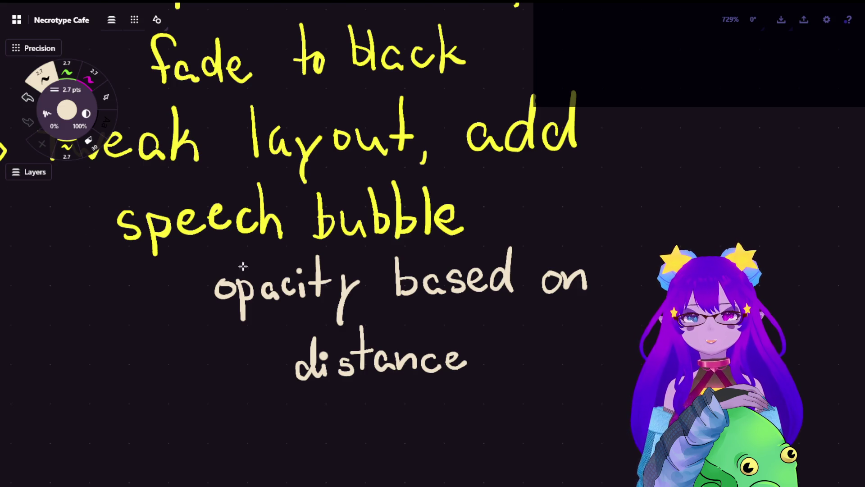
{"action": "scroll", "coordinate": [439, 194], "scroll_direction": "down", "scroll_amount": 10}
{"action": "scroll", "coordinate": [632, 331], "scroll_direction": "down", "scroll_amount": 5}
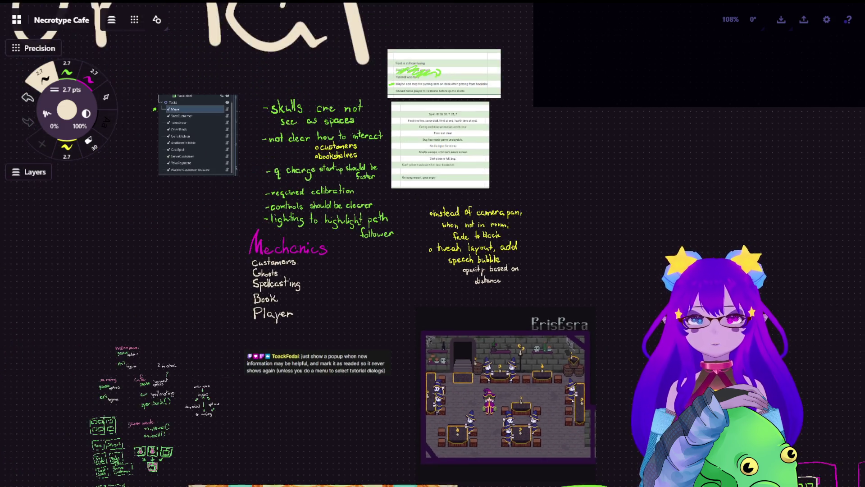
{"action": "scroll", "coordinate": [423, 203], "scroll_direction": "up", "scroll_amount": 3}
{"action": "left_click_drag", "start_coordinate": [423, 203], "coordinate": [382, 167]}
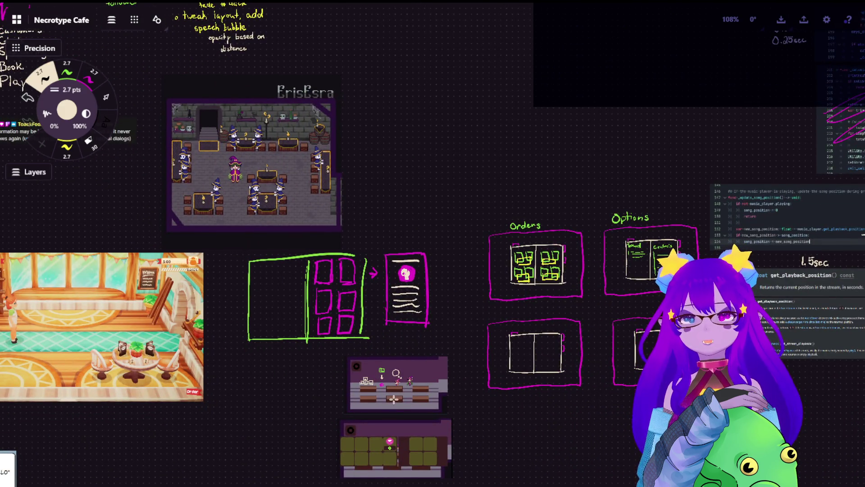
{"action": "left_click_drag", "start_coordinate": [391, 406], "coordinate": [415, 317]}
{"action": "scroll", "coordinate": [406, 379], "scroll_direction": "up", "scroll_amount": 2}
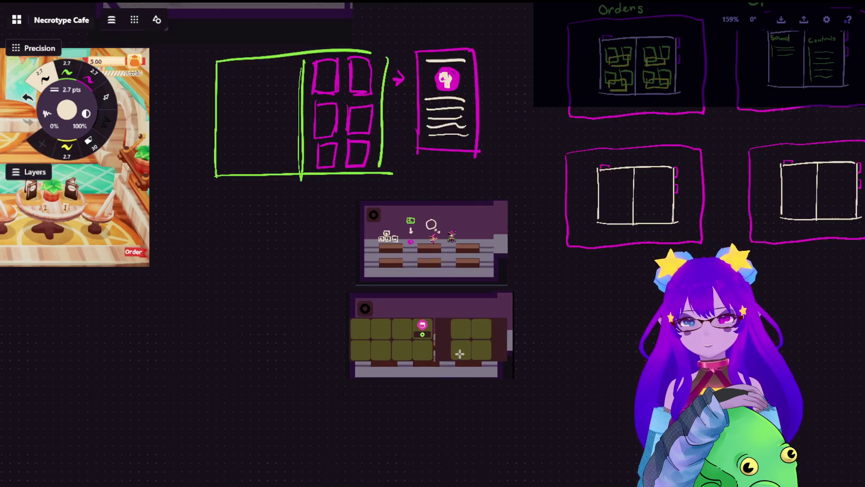
{"action": "scroll", "coordinate": [432, 344], "scroll_direction": "up", "scroll_amount": 2}
{"action": "scroll", "coordinate": [452, 233], "scroll_direction": "up", "scroll_amount": 2}
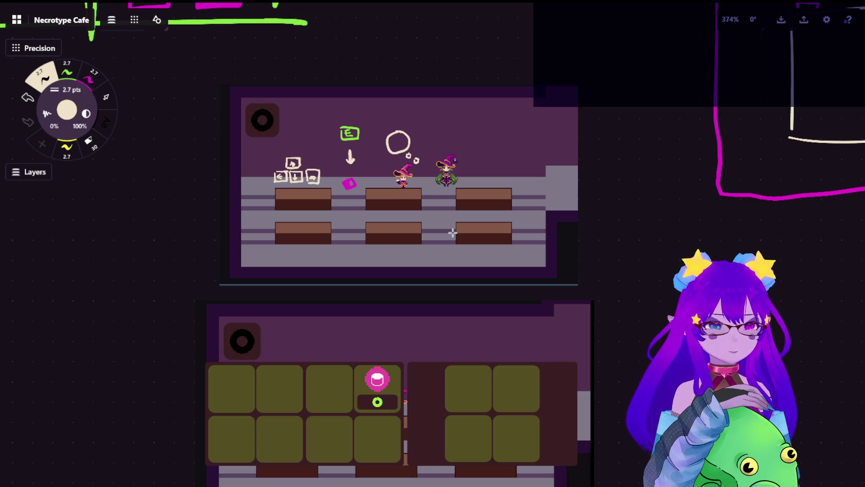
{"action": "scroll", "coordinate": [499, 324], "scroll_direction": "down", "scroll_amount": 1}
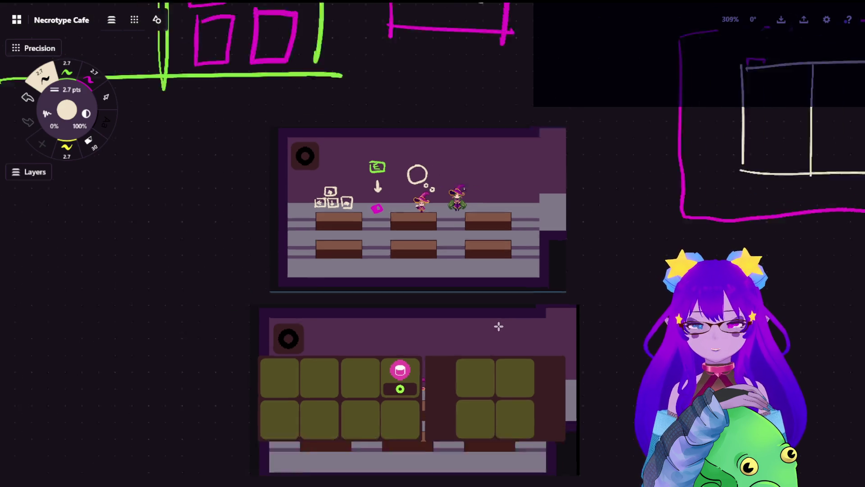
{"action": "scroll", "coordinate": [498, 325], "scroll_direction": "down", "scroll_amount": 4}
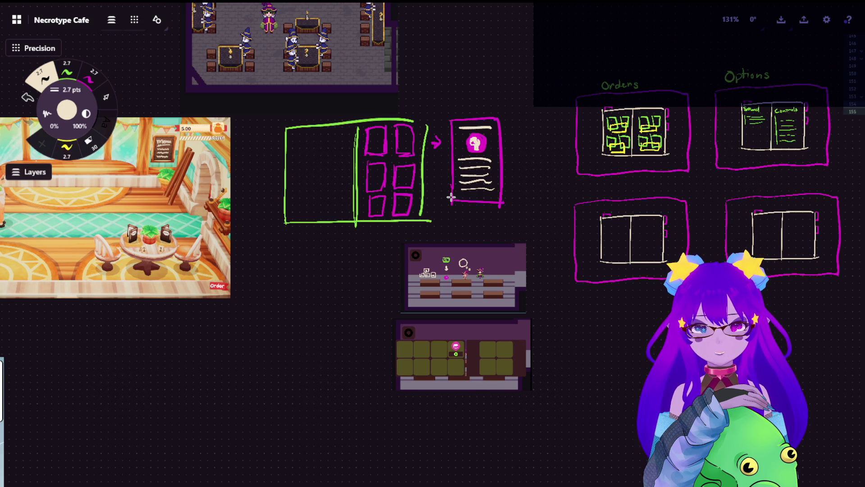
{"action": "scroll", "coordinate": [460, 271], "scroll_direction": "up", "scroll_amount": 1}
{"action": "scroll", "coordinate": [473, 264], "scroll_direction": "up", "scroll_amount": 2}
{"action": "scroll", "coordinate": [483, 260], "scroll_direction": "up", "scroll_amount": 2}
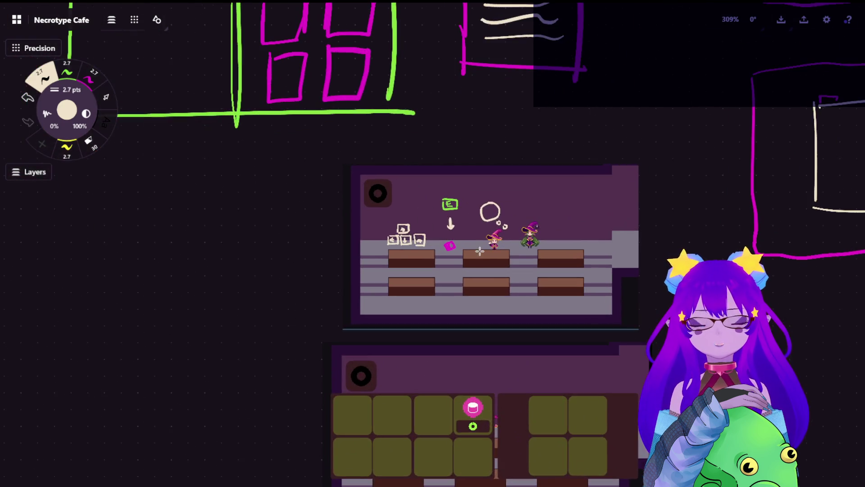
{"action": "scroll", "coordinate": [489, 255], "scroll_direction": "up", "scroll_amount": 2}
{"action": "scroll", "coordinate": [493, 254], "scroll_direction": "up", "scroll_amount": 2}
{"action": "scroll", "coordinate": [466, 216], "scroll_direction": "up", "scroll_amount": 2}
{"action": "scroll", "coordinate": [440, 189], "scroll_direction": "up", "scroll_amount": 1}
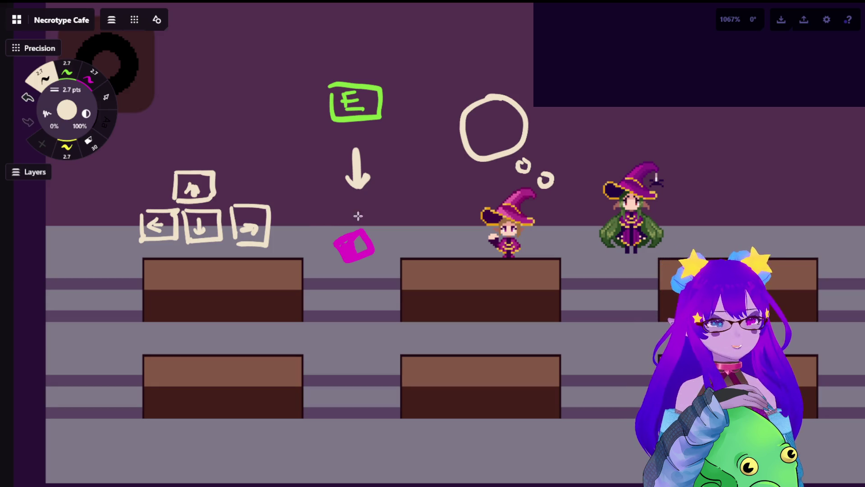
{"action": "scroll", "coordinate": [355, 218], "scroll_direction": "up", "scroll_amount": 2}
{"action": "scroll", "coordinate": [366, 189], "scroll_direction": "up", "scroll_amount": 2}
{"action": "left_click_drag", "start_coordinate": [365, 189], "coordinate": [403, 247]}
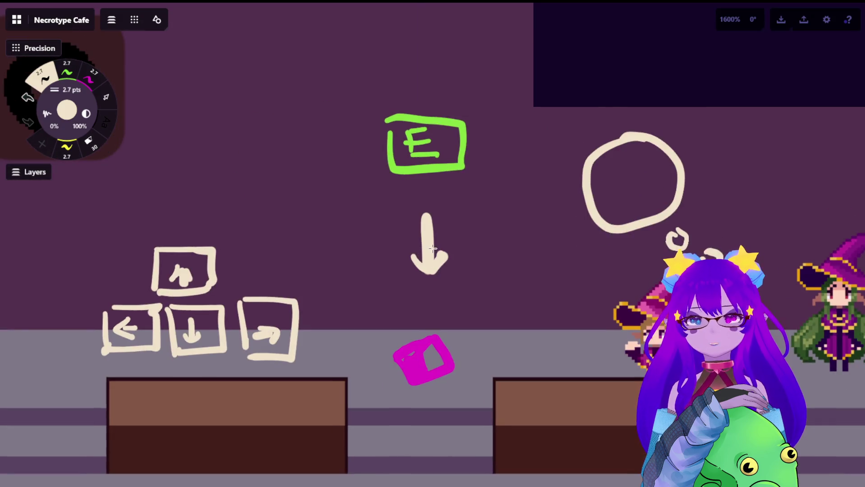
{"action": "scroll", "coordinate": [403, 247], "scroll_direction": "left", "scroll_amount": 5}
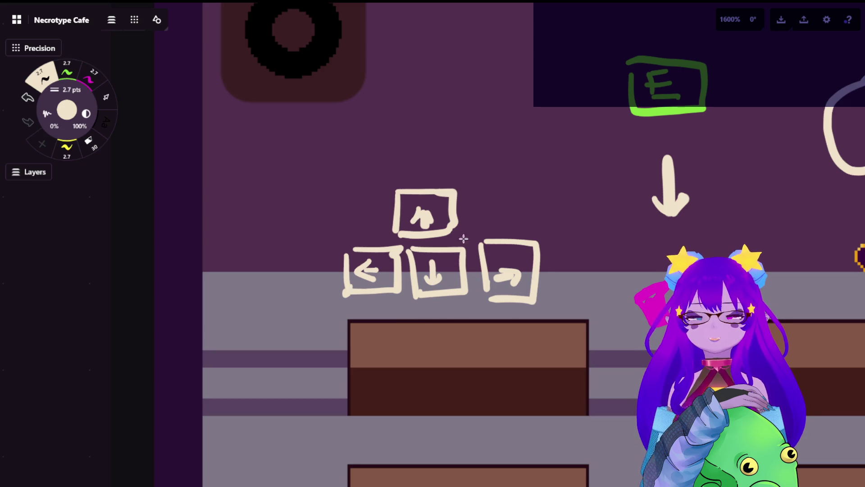
{"action": "scroll", "coordinate": [445, 282], "scroll_direction": "down", "scroll_amount": 1}
{"action": "scroll", "coordinate": [474, 288], "scroll_direction": "down", "scroll_amount": 2}
{"action": "scroll", "coordinate": [507, 290], "scroll_direction": "down", "scroll_amount": 1}
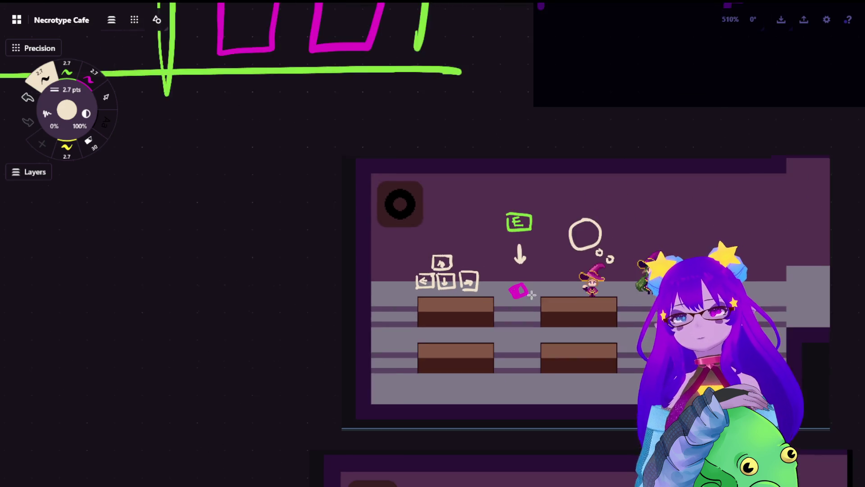
{"action": "scroll", "coordinate": [539, 296], "scroll_direction": "down", "scroll_amount": 1}
{"action": "left_click_drag", "start_coordinate": [710, 342], "coordinate": [452, 269]}
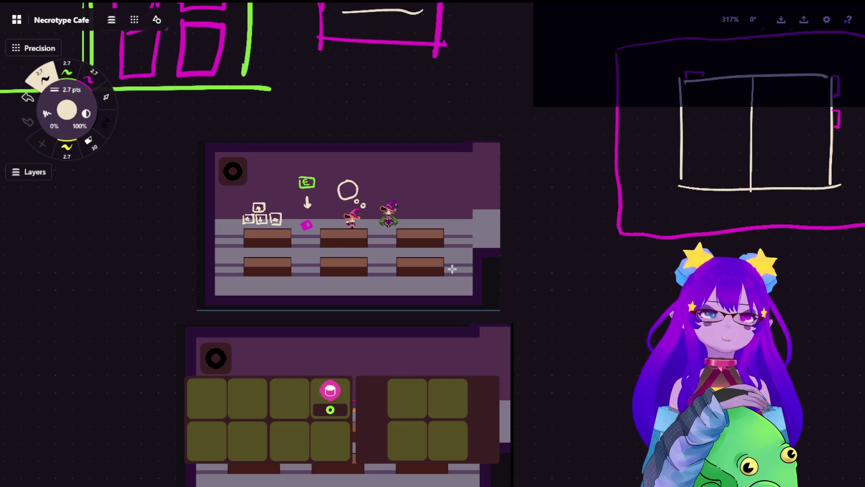
{"action": "scroll", "coordinate": [346, 263], "scroll_direction": "right", "scroll_amount": 5}
{"action": "scroll", "coordinate": [356, 215], "scroll_direction": "right", "scroll_amount": 5}
{"action": "scroll", "coordinate": [356, 214], "scroll_direction": "up", "scroll_amount": 2}
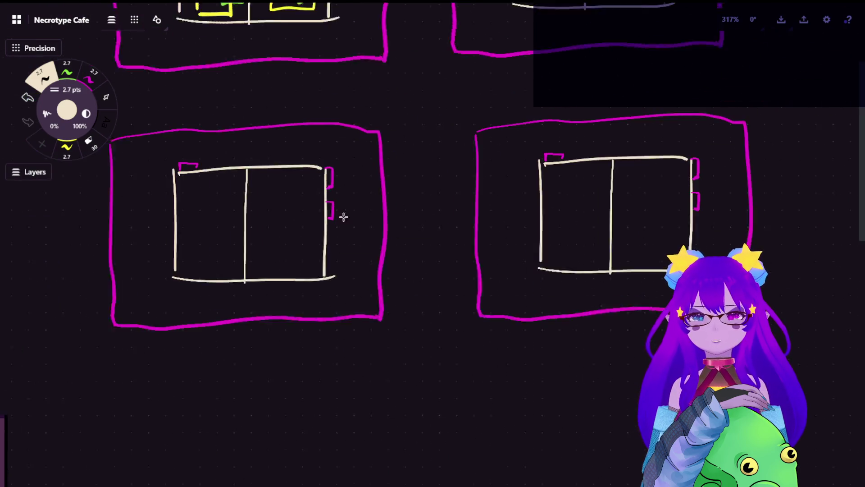
{"action": "left_click_drag", "start_coordinate": [478, 99], "coordinate": [482, 331]}
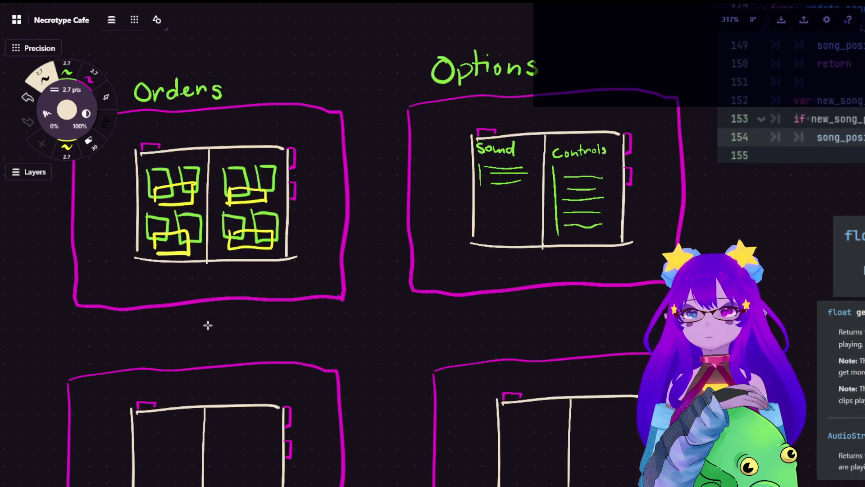
{"action": "scroll", "coordinate": [464, 251], "scroll_direction": "left", "scroll_amount": 5}
{"action": "scroll", "coordinate": [290, 351], "scroll_direction": "left", "scroll_amount": 5}
{"action": "scroll", "coordinate": [291, 352], "scroll_direction": "down", "scroll_amount": 3}
{"action": "scroll", "coordinate": [286, 318], "scroll_direction": "up", "scroll_amount": 2}
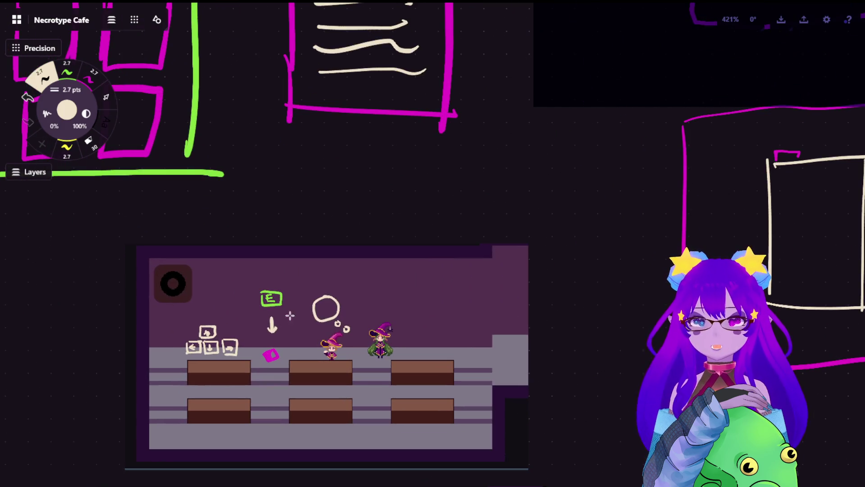
{"action": "scroll", "coordinate": [327, 326], "scroll_direction": "up", "scroll_amount": 2}
{"action": "scroll", "coordinate": [347, 328], "scroll_direction": "down", "scroll_amount": 3}
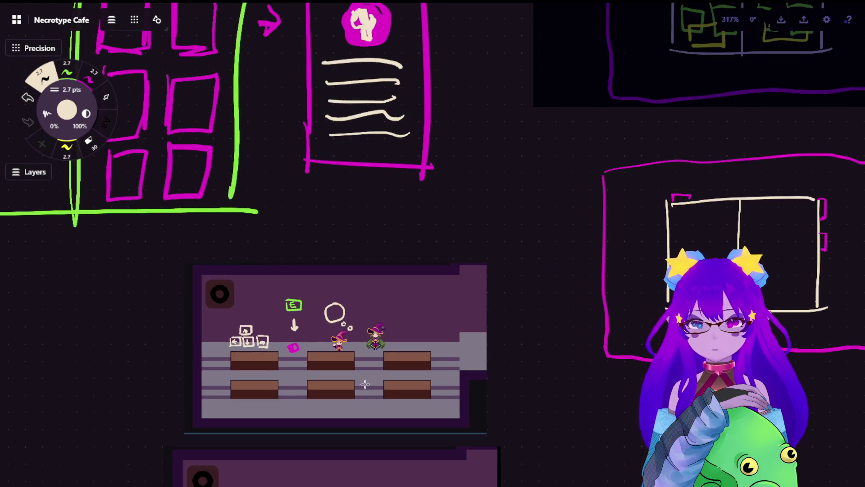
{"action": "scroll", "coordinate": [359, 385], "scroll_direction": "down", "scroll_amount": 2}
{"action": "scroll", "coordinate": [502, 356], "scroll_direction": "right", "scroll_amount": 3}
{"action": "scroll", "coordinate": [350, 30], "scroll_direction": "up", "scroll_amount": 3}
{"action": "scroll", "coordinate": [365, 32], "scroll_direction": "up", "scroll_amount": 2}
{"action": "scroll", "coordinate": [365, 32], "scroll_direction": "up", "scroll_amount": 2}
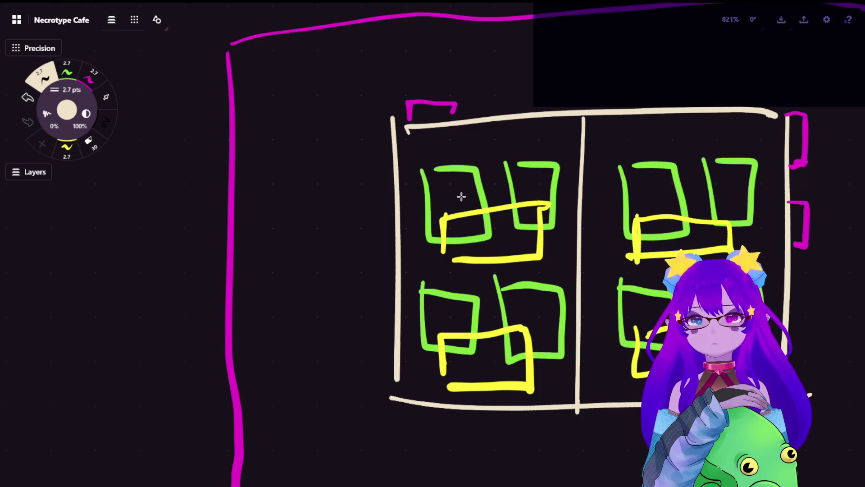
{"action": "scroll", "coordinate": [465, 198], "scroll_direction": "down", "scroll_amount": 3}
{"action": "scroll", "coordinate": [305, 363], "scroll_direction": "down", "scroll_amount": 2}
{"action": "scroll", "coordinate": [469, 209], "scroll_direction": "down", "scroll_amount": 3}
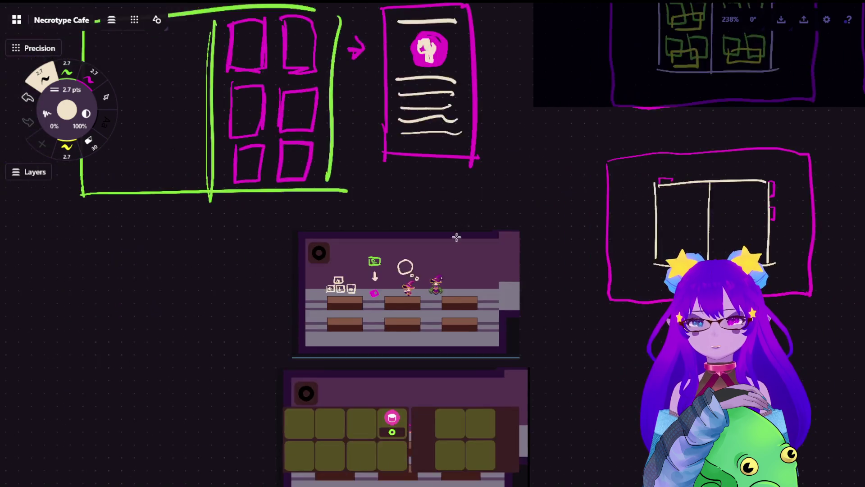
{"action": "scroll", "coordinate": [408, 264], "scroll_direction": "up", "scroll_amount": 2}
{"action": "scroll", "coordinate": [408, 264], "scroll_direction": "up", "scroll_amount": 1}
{"action": "scroll", "coordinate": [408, 264], "scroll_direction": "down", "scroll_amount": 2}
{"action": "scroll", "coordinate": [419, 271], "scroll_direction": "down", "scroll_amount": 2}
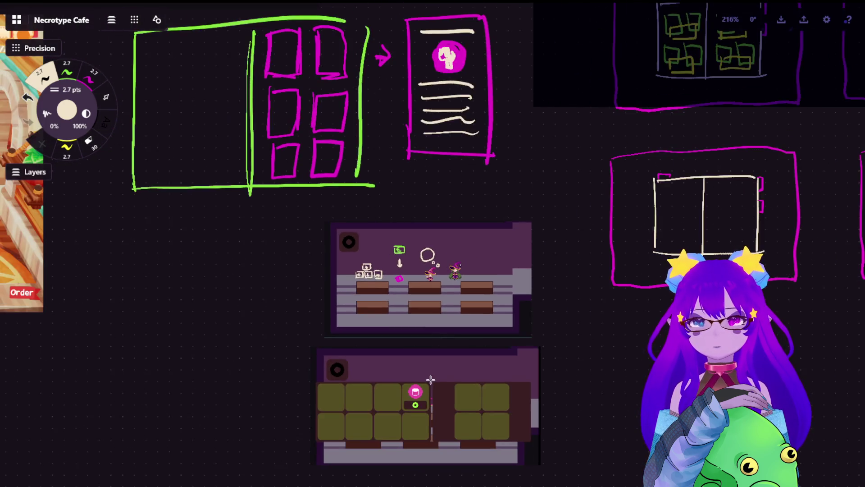
{"action": "scroll", "coordinate": [431, 279], "scroll_direction": "up", "scroll_amount": 2}
{"action": "scroll", "coordinate": [431, 279], "scroll_direction": "up", "scroll_amount": 2}
{"action": "scroll", "coordinate": [431, 280], "scroll_direction": "up", "scroll_amount": 2}
{"action": "scroll", "coordinate": [473, 203], "scroll_direction": "up", "scroll_amount": 1}
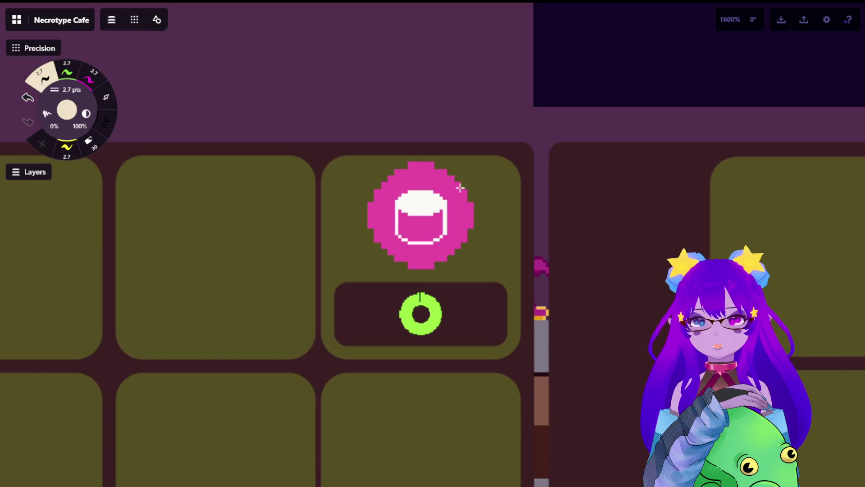
{"action": "scroll", "coordinate": [521, 89], "scroll_direction": "down", "scroll_amount": 1}
{"action": "scroll", "coordinate": [484, 199], "scroll_direction": "down", "scroll_amount": 1}
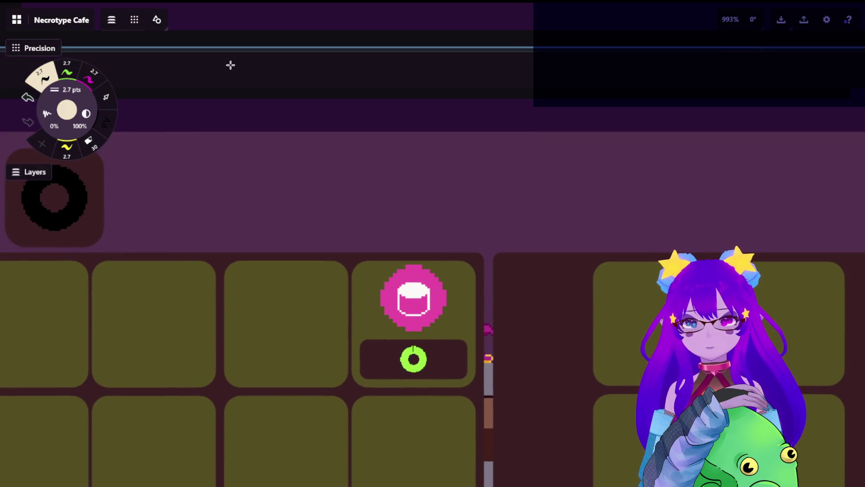
Paint a magenta blob above the pink icon and ring it in green.
{"action": "left_click", "coordinate": [92, 81]}
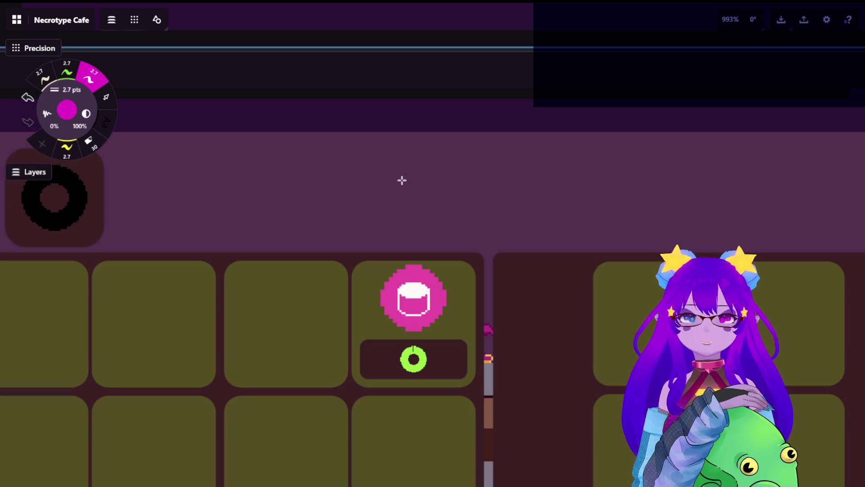
{"action": "mouse_move", "coordinate": [415, 162]}
{"action": "left_mouse_down"}
{"action": "mouse_move", "coordinate": [396, 213]}
{"action": "mouse_move", "coordinate": [378, 163]}
{"action": "mouse_move", "coordinate": [431, 201]}
{"action": "mouse_move", "coordinate": [416, 183]}
{"action": "mouse_move", "coordinate": [443, 189]}
{"action": "mouse_move", "coordinate": [434, 160]}
{"action": "mouse_move", "coordinate": [431, 176]}
{"action": "left_mouse_up"}
{"action": "left_click", "coordinate": [67, 71]}
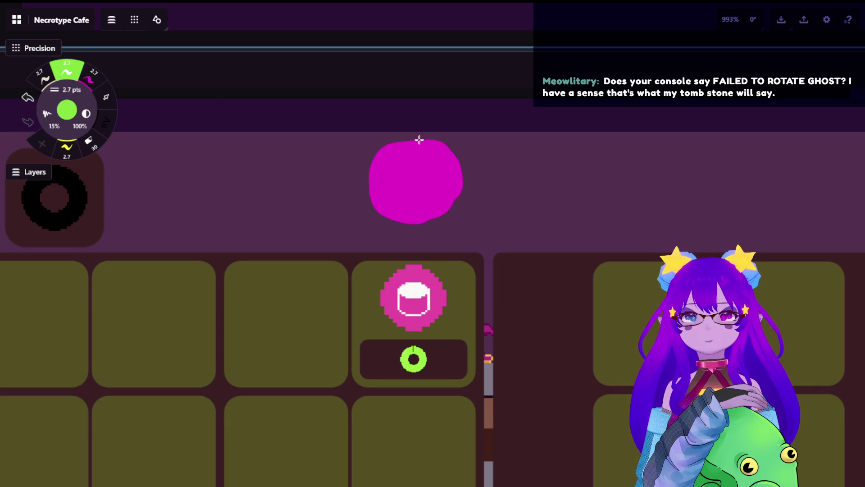
{"action": "mouse_move", "coordinate": [410, 138]}
{"action": "left_mouse_down"}
{"action": "mouse_move", "coordinate": [372, 160]}
{"action": "mouse_move", "coordinate": [368, 209]}
{"action": "mouse_move", "coordinate": [429, 234]}
{"action": "mouse_move", "coordinate": [465, 190]}
{"action": "mouse_move", "coordinate": [438, 142]}
{"action": "left_mouse_up"}
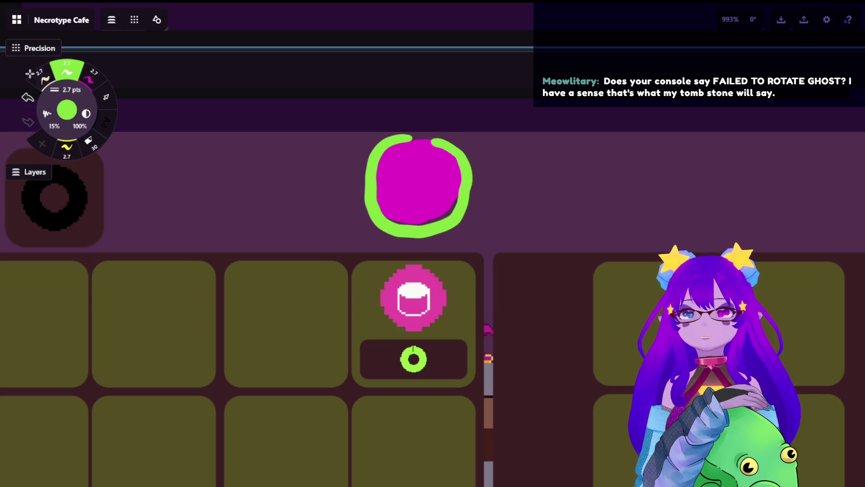
Draw a cream cup outline inside the blob, undoing the stray curved stroke beside it.
{"action": "left_click", "coordinate": [40, 75]}
{"action": "mouse_move", "coordinate": [399, 177]}
{"action": "left_mouse_down"}
{"action": "mouse_move", "coordinate": [430, 179]}
{"action": "mouse_move", "coordinate": [405, 206]}
{"action": "mouse_move", "coordinate": [429, 208]}
{"action": "left_mouse_up"}
{"action": "left_click_drag", "start_coordinate": [481, 290], "coordinate": [460, 331]}
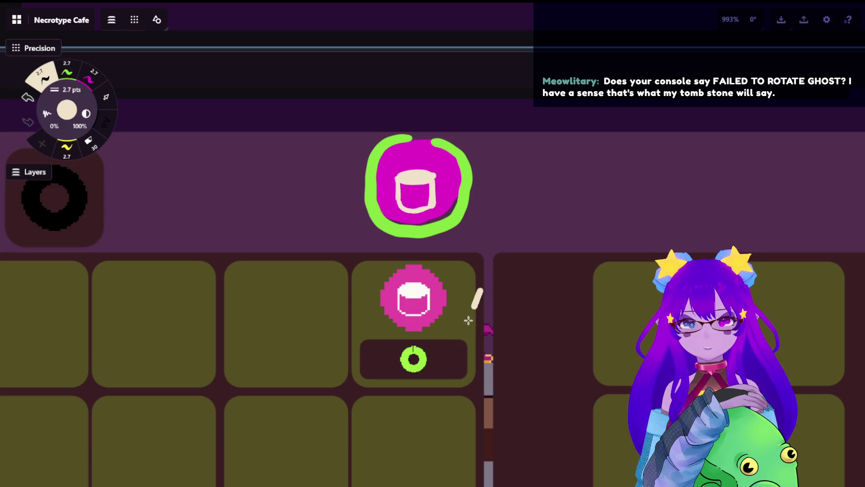
{"action": "left_click_drag", "start_coordinate": [492, 249], "coordinate": [475, 216]}
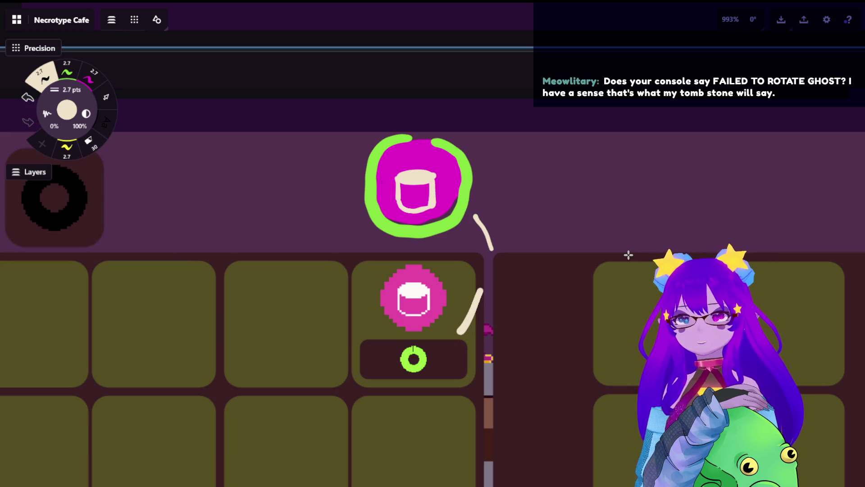
{"action": "key", "text": "ctrl+z"}
{"action": "key", "text": "ctrl+z"}
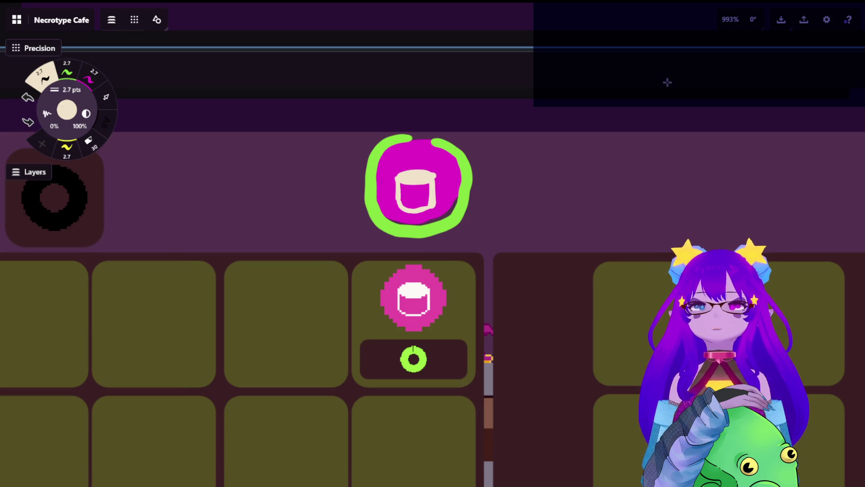
{"action": "scroll", "coordinate": [372, 201], "scroll_direction": "down", "scroll_amount": 3}
{"action": "scroll", "coordinate": [369, 199], "scroll_direction": "up", "scroll_amount": 3}
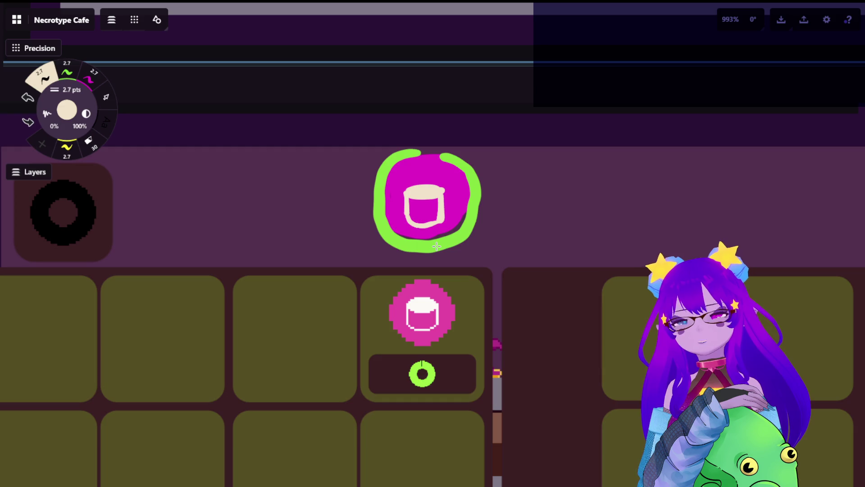
{"action": "scroll", "coordinate": [447, 236], "scroll_direction": "down", "scroll_amount": 5}
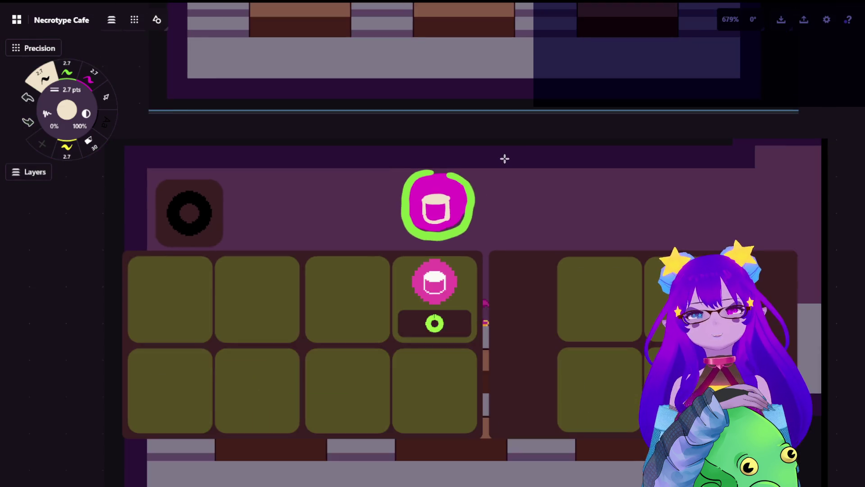
{"action": "scroll", "coordinate": [505, 158], "scroll_direction": "down", "scroll_amount": 5}
{"action": "left_click_drag", "start_coordinate": [663, 135], "coordinate": [375, 275]}
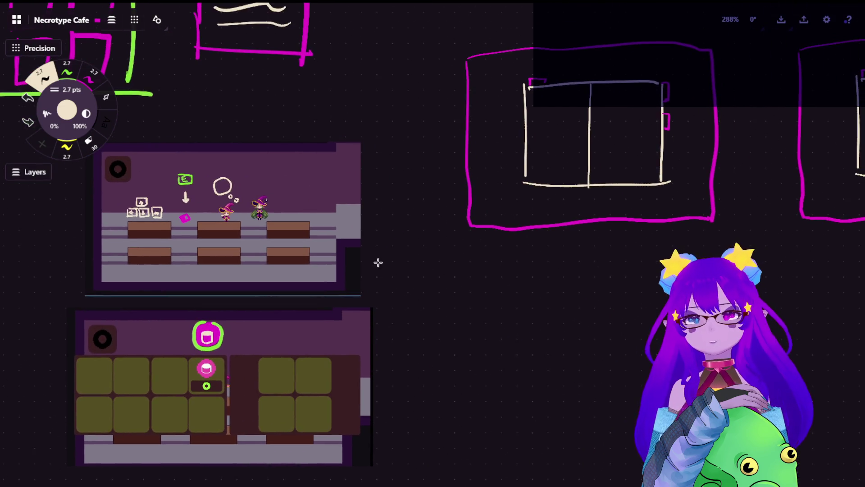
{"action": "left_click_drag", "start_coordinate": [654, 76], "coordinate": [469, 347]}
{"action": "scroll", "coordinate": [343, 113], "scroll_direction": "up", "scroll_amount": 3}
{"action": "scroll", "coordinate": [385, 147], "scroll_direction": "up", "scroll_amount": 3}
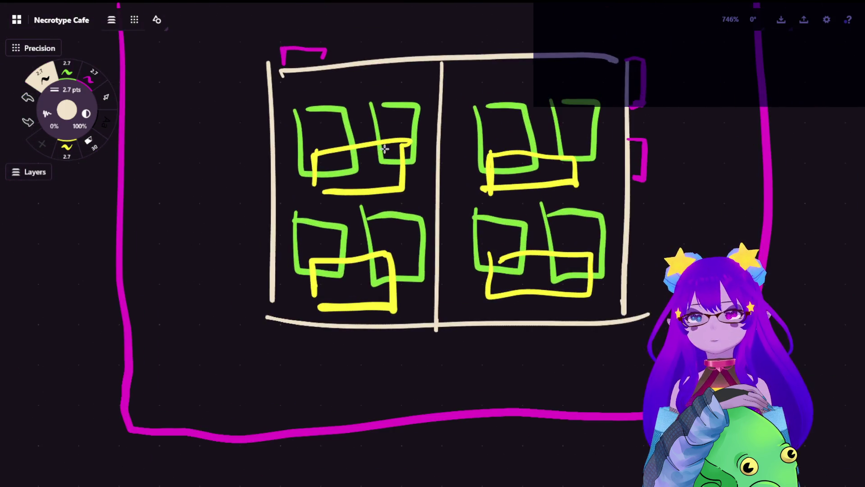
{"action": "scroll", "coordinate": [416, 123], "scroll_direction": "down", "scroll_amount": 3}
{"action": "scroll", "coordinate": [421, 170], "scroll_direction": "down", "scroll_amount": 2}
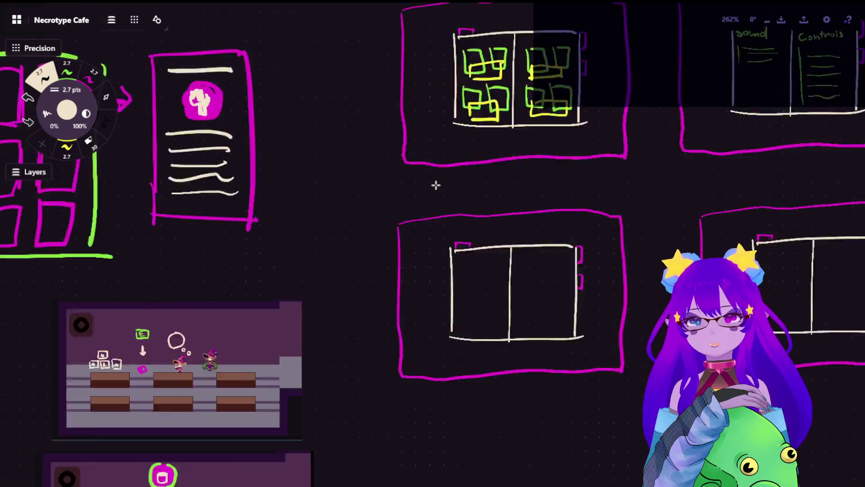
{"action": "left_click_drag", "start_coordinate": [417, 199], "coordinate": [236, 380]}
{"action": "scroll", "coordinate": [236, 379], "scroll_direction": "up", "scroll_amount": 4}
{"action": "scroll", "coordinate": [236, 380], "scroll_direction": "up", "scroll_amount": 2}
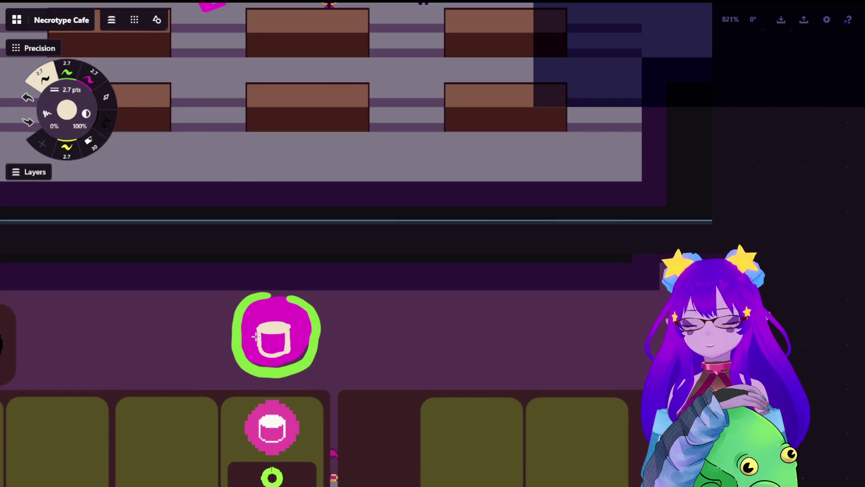
{"action": "scroll", "coordinate": [256, 337], "scroll_direction": "down", "scroll_amount": 5}
{"action": "scroll", "coordinate": [257, 368], "scroll_direction": "up", "scroll_amount": 2}
{"action": "scroll", "coordinate": [276, 343], "scroll_direction": "up", "scroll_amount": 2}
{"action": "scroll", "coordinate": [326, 308], "scroll_direction": "up", "scroll_amount": 2}
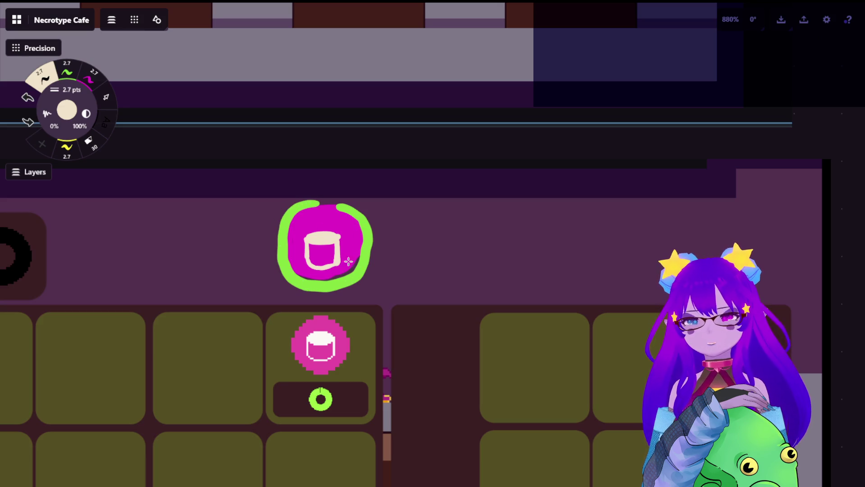
{"action": "scroll", "coordinate": [345, 268], "scroll_direction": "down", "scroll_amount": 2}
{"action": "scroll", "coordinate": [443, 261], "scroll_direction": "down", "scroll_amount": 2}
{"action": "left_click_drag", "start_coordinate": [442, 169], "coordinate": [172, 460]}
{"action": "scroll", "coordinate": [524, 290], "scroll_direction": "up", "scroll_amount": 3}
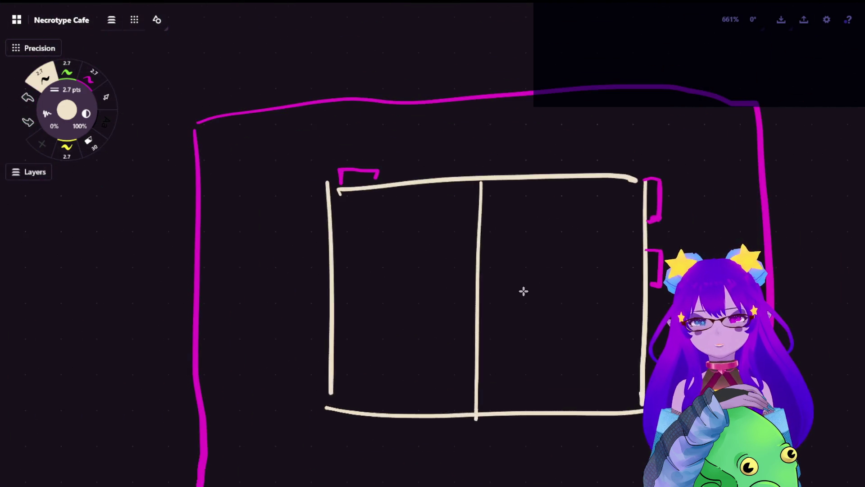
{"action": "scroll", "coordinate": [524, 291], "scroll_direction": "down", "scroll_amount": 2}
{"action": "scroll", "coordinate": [517, 255], "scroll_direction": "down", "scroll_amount": 2}
{"action": "scroll", "coordinate": [508, 274], "scroll_direction": "up", "scroll_amount": 2}
{"action": "scroll", "coordinate": [531, 106], "scroll_direction": "up", "scroll_amount": 2}
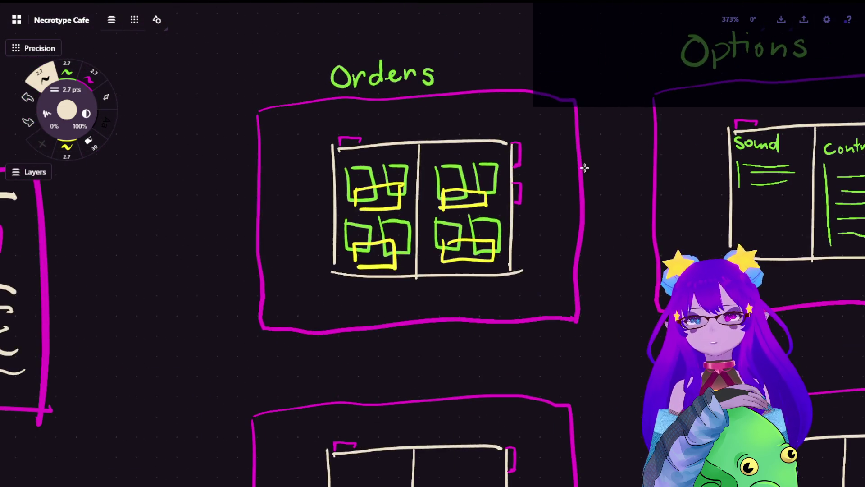
{"action": "left_click_drag", "start_coordinate": [422, 378], "coordinate": [447, 174]}
{"action": "scroll", "coordinate": [431, 305], "scroll_direction": "up", "scroll_amount": 3}
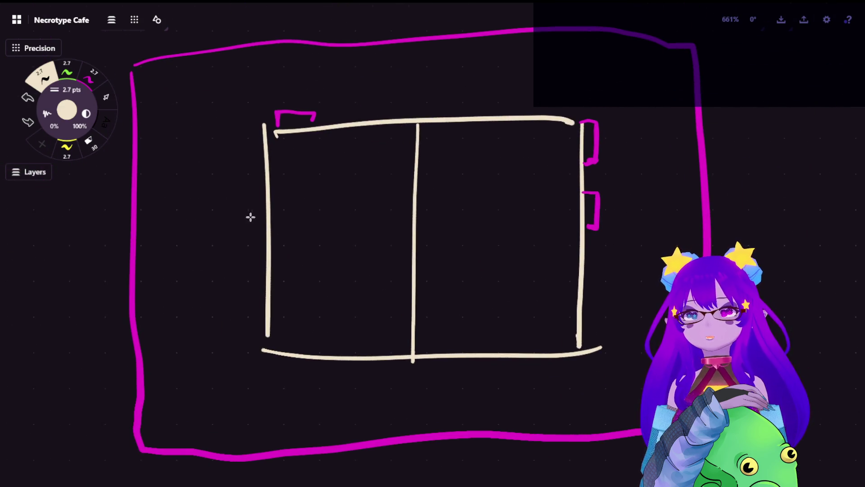
{"action": "scroll", "coordinate": [247, 216], "scroll_direction": "down", "scroll_amount": 3}
{"action": "scroll", "coordinate": [632, 178], "scroll_direction": "down", "scroll_amount": 2}
{"action": "scroll", "coordinate": [359, 143], "scroll_direction": "down", "scroll_amount": 2}
{"action": "scroll", "coordinate": [213, 162], "scroll_direction": "down", "scroll_amount": 3}
{"action": "scroll", "coordinate": [264, 203], "scroll_direction": "up", "scroll_amount": 2}
{"action": "scroll", "coordinate": [278, 184], "scroll_direction": "up", "scroll_amount": 2}
{"action": "scroll", "coordinate": [278, 184], "scroll_direction": "up", "scroll_amount": 2}
{"action": "scroll", "coordinate": [292, 185], "scroll_direction": "up", "scroll_amount": 2}
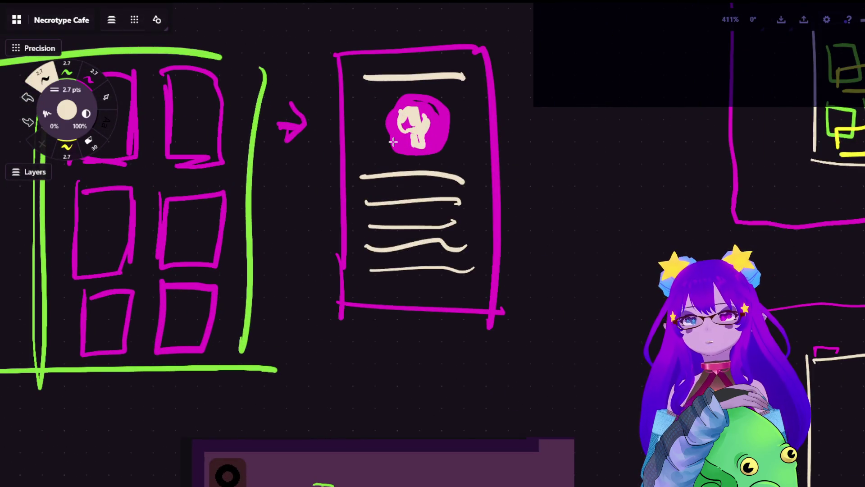
{"action": "scroll", "coordinate": [392, 141], "scroll_direction": "down", "scroll_amount": 1}
{"action": "scroll", "coordinate": [271, 197], "scroll_direction": "down", "scroll_amount": 1}
{"action": "left_click_drag", "start_coordinate": [270, 196], "coordinate": [454, 190]}
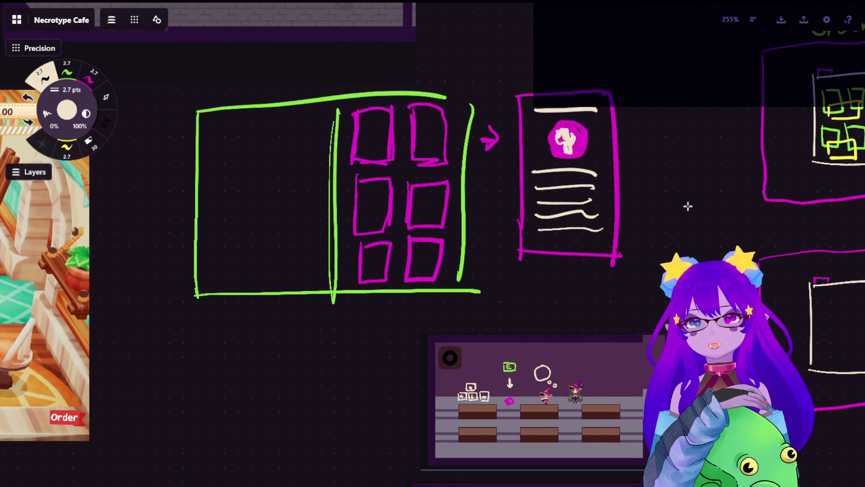
{"action": "left_click_drag", "start_coordinate": [687, 206], "coordinate": [388, 165]}
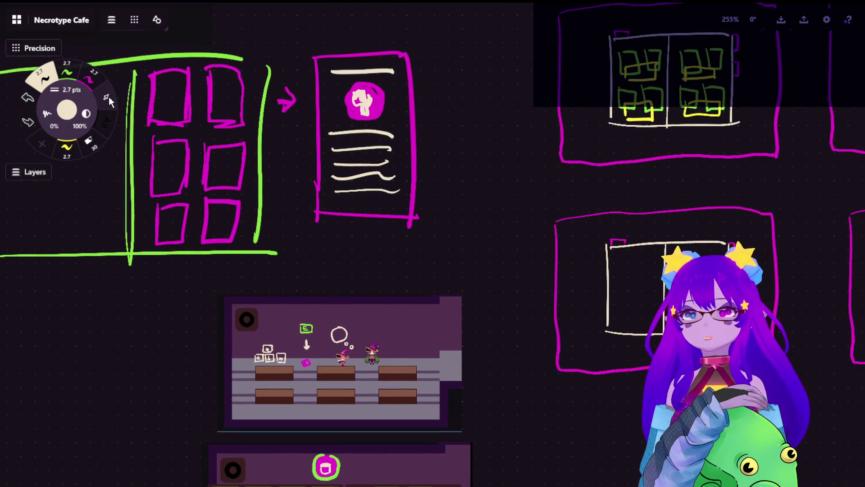
Lasso the six pink grid boxes and copy them.
{"action": "left_click", "coordinate": [106, 96]}
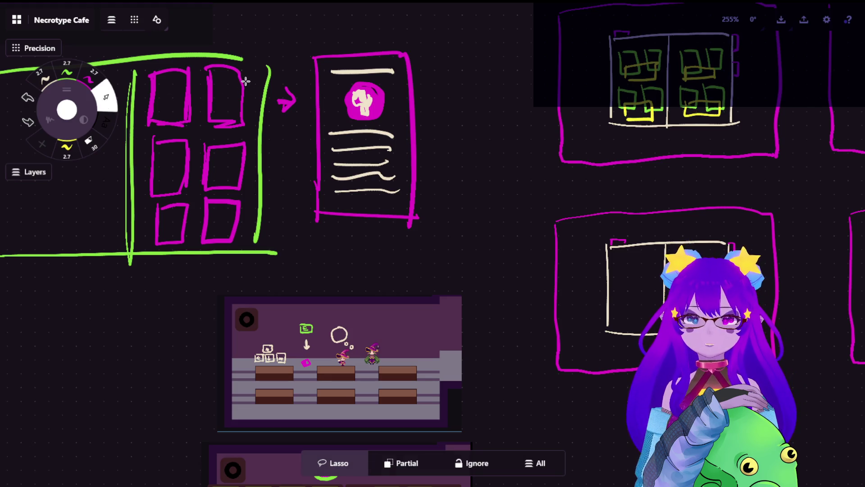
{"action": "left_click_drag", "start_coordinate": [177, 89], "coordinate": [249, 194]}
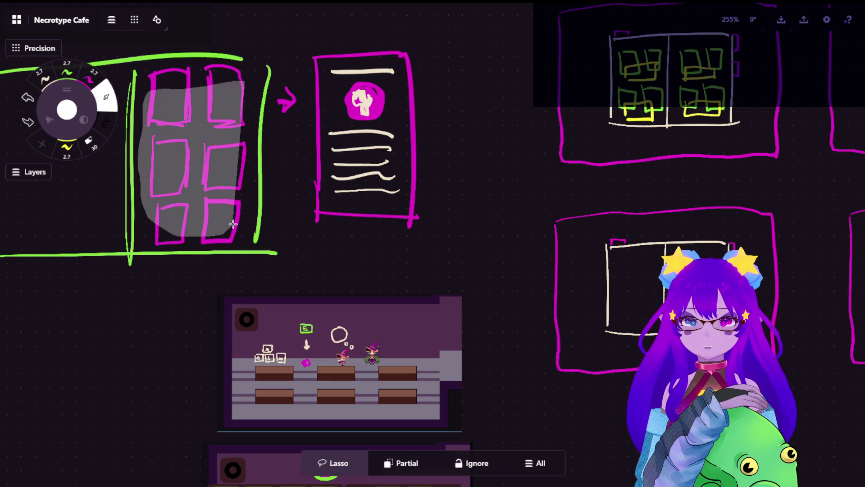
{"action": "key", "text": "ctrl+c"}
{"action": "left_click", "coordinate": [502, 261]}
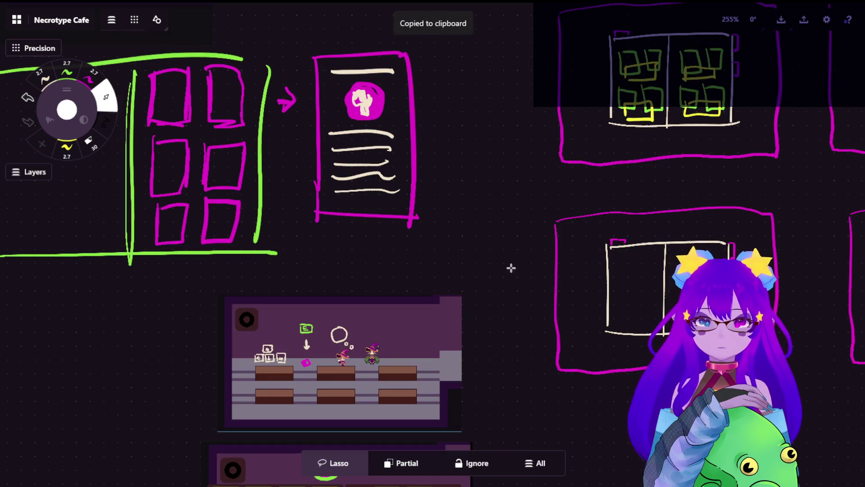
{"action": "scroll", "coordinate": [703, 312], "scroll_direction": "up", "scroll_amount": 3}
{"action": "scroll", "coordinate": [591, 240], "scroll_direction": "up", "scroll_amount": 3}
{"action": "scroll", "coordinate": [449, 240], "scroll_direction": "up", "scroll_amount": 1}
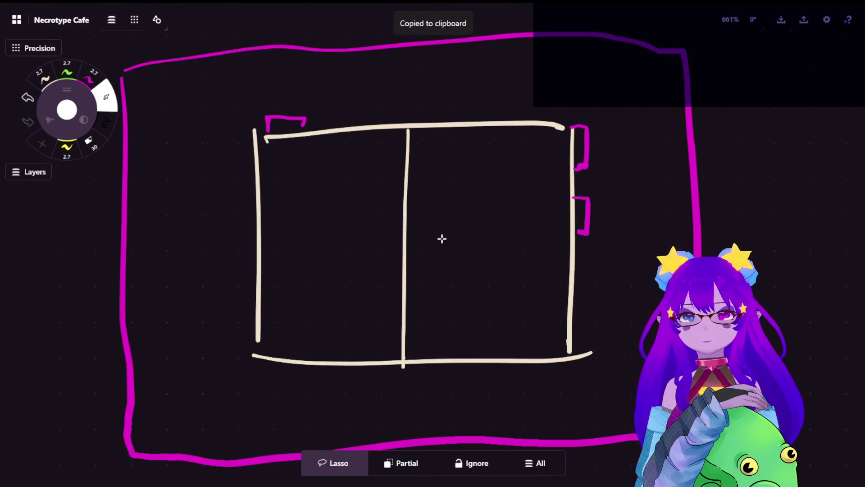
Handwrite 'Pokedex' in magenta above the empty book frame, then paste the copied boxes.
{"action": "left_click", "coordinate": [66, 70]}
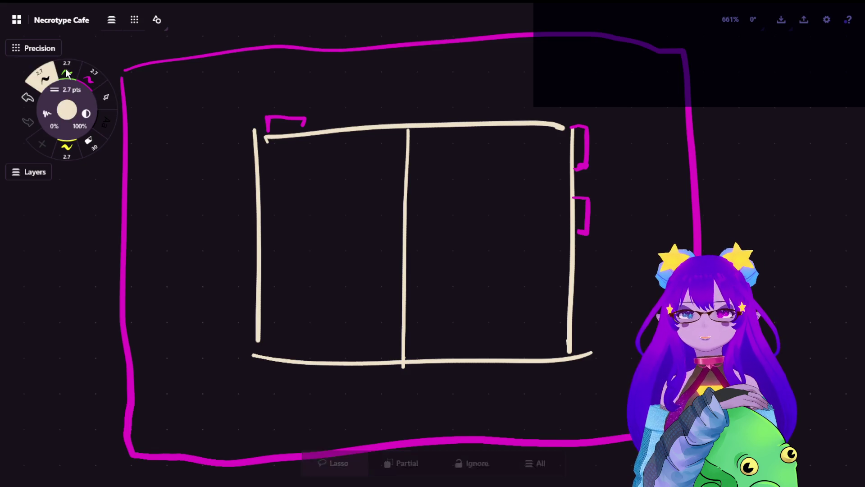
{"action": "left_click", "coordinate": [89, 76]}
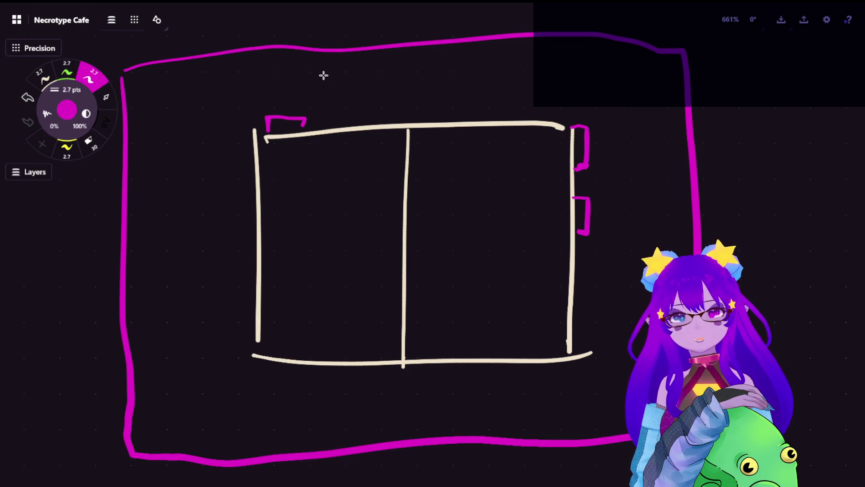
{"action": "left_click_drag", "start_coordinate": [330, 76], "coordinate": [330, 119]}
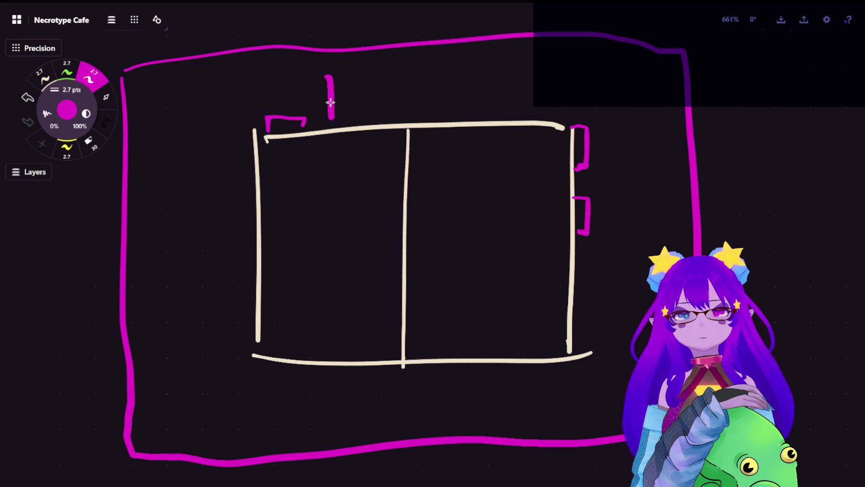
{"action": "mouse_move", "coordinate": [325, 77]}
{"action": "left_mouse_down"}
{"action": "mouse_move", "coordinate": [331, 100]}
{"action": "mouse_move", "coordinate": [358, 93]}
{"action": "mouse_move", "coordinate": [365, 115]}
{"action": "left_mouse_up"}
{"action": "mouse_move", "coordinate": [385, 85]}
{"action": "left_mouse_down"}
{"action": "mouse_move", "coordinate": [377, 98]}
{"action": "mouse_move", "coordinate": [411, 108]}
{"action": "left_mouse_up"}
{"action": "left_click_drag", "start_coordinate": [425, 99], "coordinate": [429, 103]}
{"action": "mouse_move", "coordinate": [430, 70]}
{"action": "left_mouse_down"}
{"action": "mouse_move", "coordinate": [432, 114]}
{"action": "mouse_move", "coordinate": [447, 88]}
{"action": "mouse_move", "coordinate": [458, 109]}
{"action": "mouse_move", "coordinate": [481, 112]}
{"action": "mouse_move", "coordinate": [462, 115]}
{"action": "left_mouse_up"}
{"action": "left_click", "coordinate": [44, 82]}
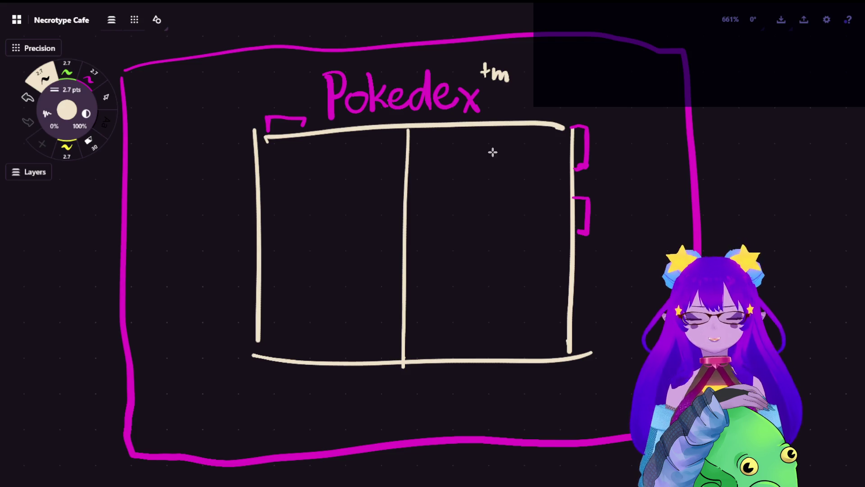
{"action": "key", "text": "ctrl+v"}
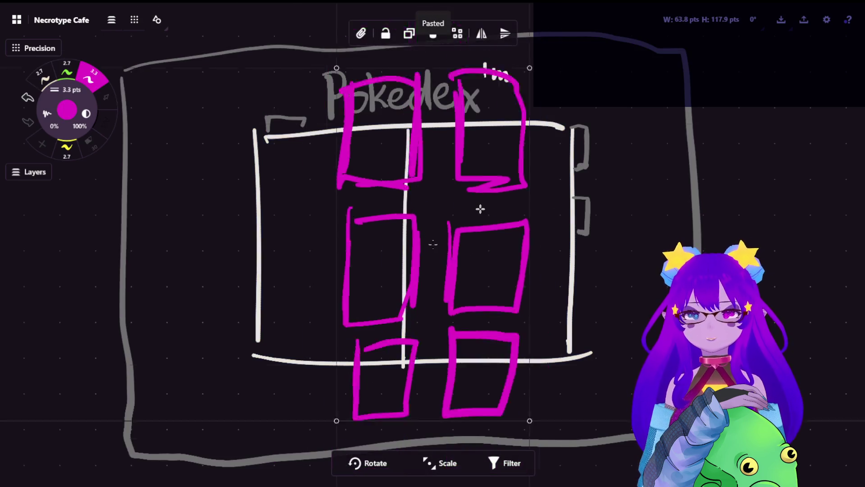
Fit the pasted grid onto the book's left page, undoing a stray cream stroke.
{"action": "left_click_drag", "start_coordinate": [470, 179], "coordinate": [370, 182]}
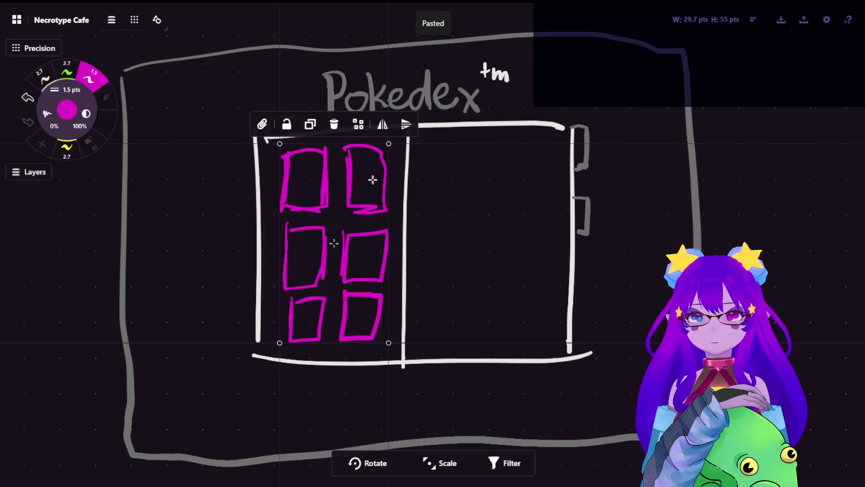
{"action": "left_click", "coordinate": [165, 72]}
{"action": "scroll", "coordinate": [164, 72], "scroll_direction": "down", "scroll_amount": 3}
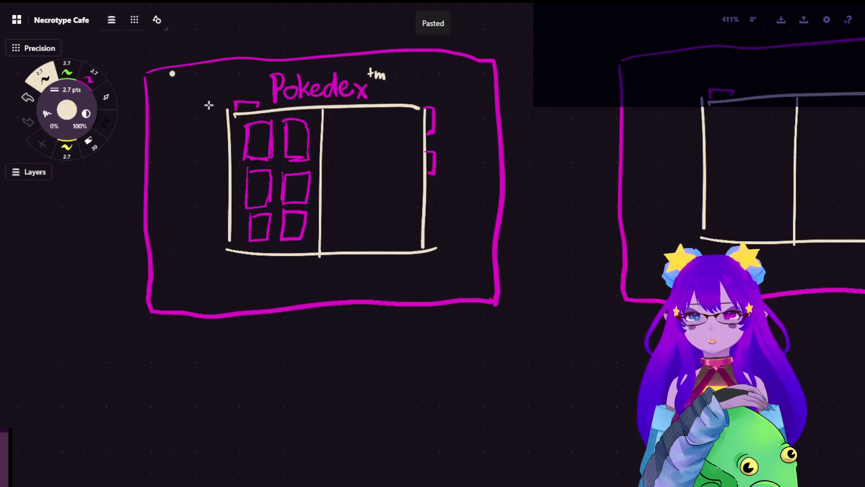
{"action": "scroll", "coordinate": [209, 104], "scroll_direction": "down", "scroll_amount": 3}
{"action": "scroll", "coordinate": [256, 146], "scroll_direction": "left", "scroll_amount": 10}
{"action": "scroll", "coordinate": [248, 122], "scroll_direction": "up", "scroll_amount": 3}
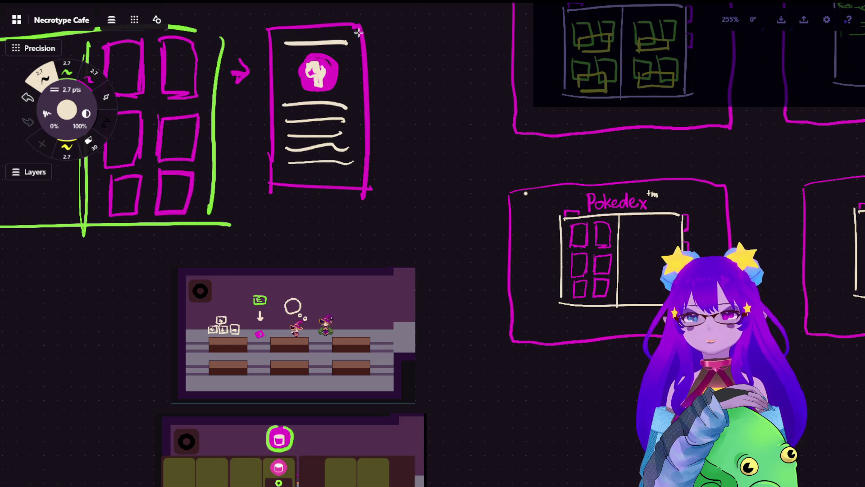
{"action": "left_click_drag", "start_coordinate": [404, 36], "coordinate": [281, 8]}
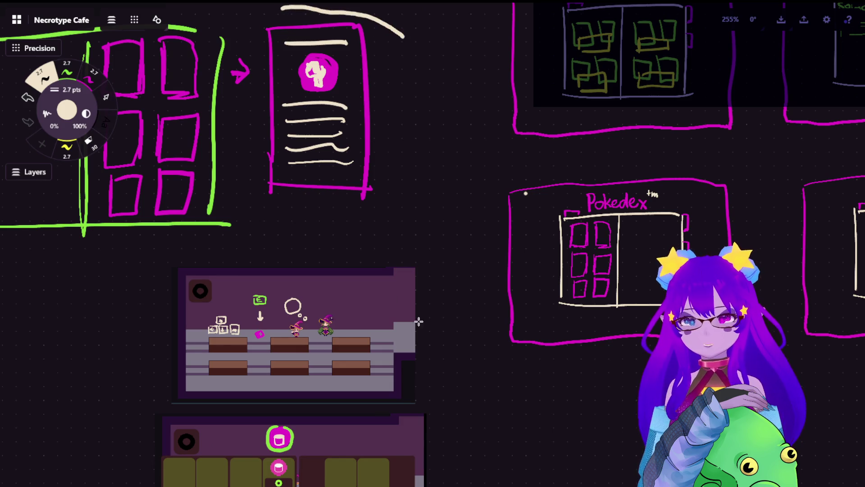
{"action": "key", "text": "ctrl+z"}
{"action": "scroll", "coordinate": [338, 335], "scroll_direction": "up", "scroll_amount": 5}
{"action": "scroll", "coordinate": [337, 334], "scroll_direction": "up", "scroll_amount": 3}
{"action": "scroll", "coordinate": [352, 291], "scroll_direction": "down", "scroll_amount": 1}
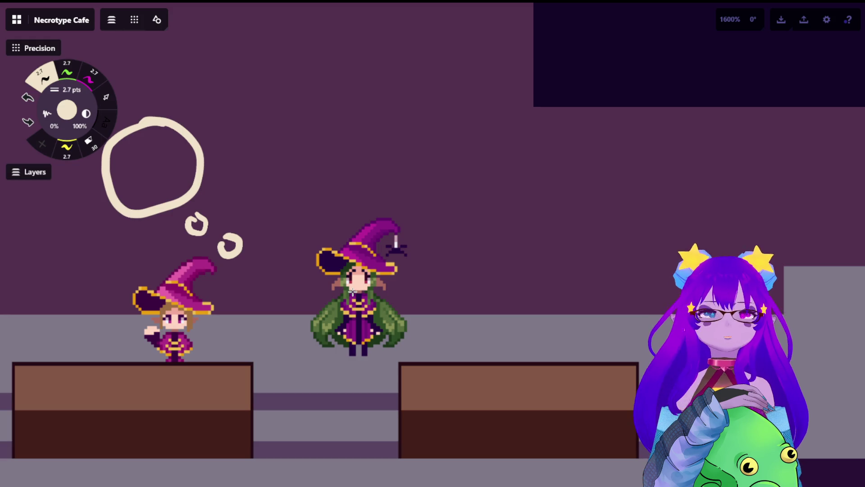
{"action": "scroll", "coordinate": [401, 336], "scroll_direction": "down", "scroll_amount": 5}
{"action": "scroll", "coordinate": [378, 311], "scroll_direction": "up", "scroll_amount": 5}
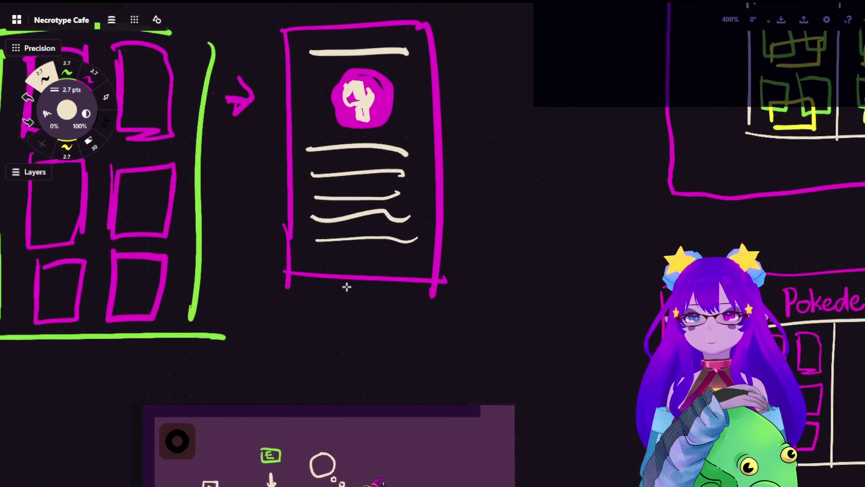
Erase 'Poke' from the Pokedex title, leaving only 'dex'.
{"action": "left_click", "coordinate": [103, 108]}
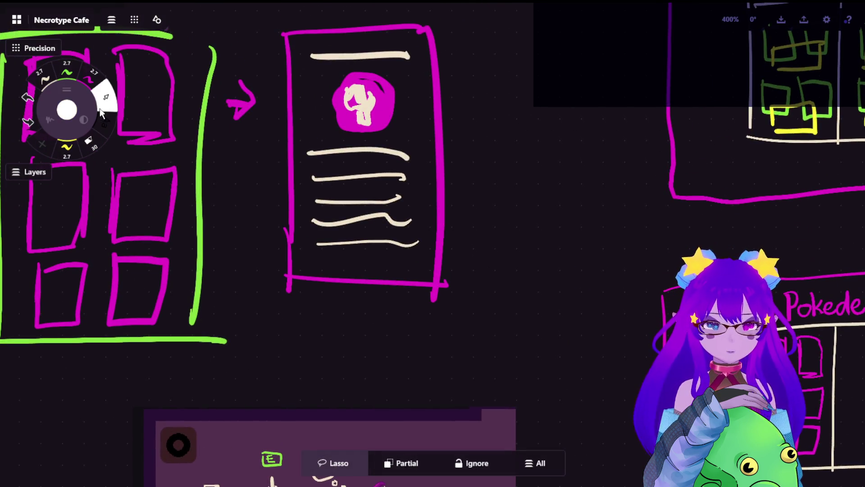
{"action": "left_click_drag", "start_coordinate": [624, 237], "coordinate": [494, 151]}
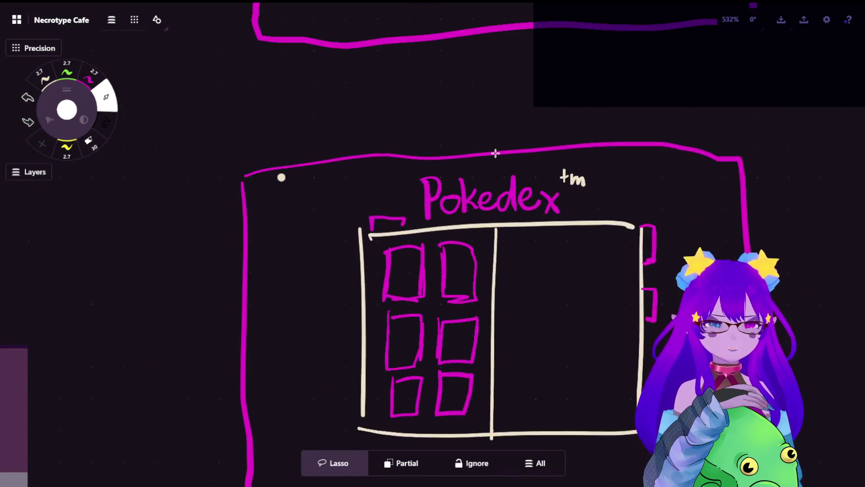
{"action": "scroll", "coordinate": [500, 176], "scroll_direction": "up", "scroll_amount": 4}
{"action": "mouse_move", "coordinate": [433, 180]}
{"action": "left_mouse_down"}
{"action": "mouse_move", "coordinate": [438, 209]}
{"action": "mouse_move", "coordinate": [342, 192]}
{"action": "mouse_move", "coordinate": [392, 172]}
{"action": "mouse_move", "coordinate": [349, 183]}
{"action": "left_mouse_up"}
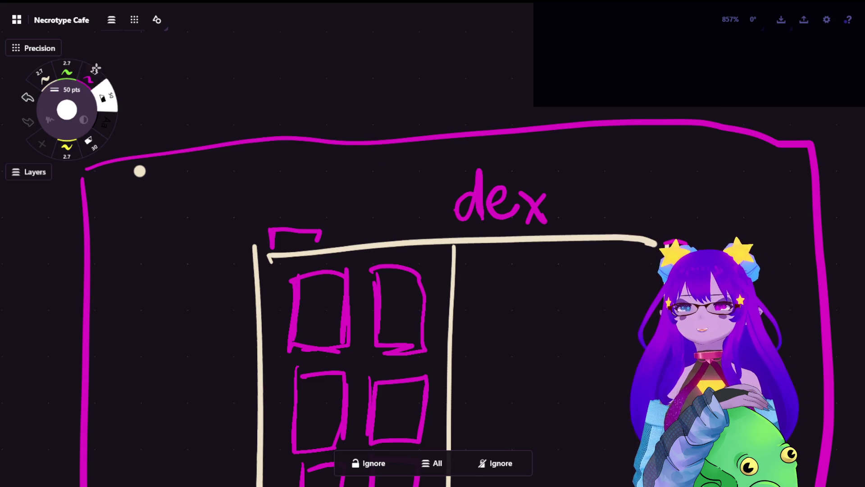
Handwrite 'Necro' in pink before 'dex', undoing the first attempt at the letters.
{"action": "left_click", "coordinate": [96, 69]}
{"action": "mouse_move", "coordinate": [331, 230]}
{"action": "left_mouse_down"}
{"action": "mouse_move", "coordinate": [346, 220]}
{"action": "mouse_move", "coordinate": [351, 180]}
{"action": "left_mouse_up"}
{"action": "mouse_move", "coordinate": [353, 210]}
{"action": "left_mouse_down"}
{"action": "mouse_move", "coordinate": [371, 219]}
{"action": "mouse_move", "coordinate": [340, 190]}
{"action": "mouse_move", "coordinate": [357, 185]}
{"action": "mouse_move", "coordinate": [371, 219]}
{"action": "mouse_move", "coordinate": [431, 204]}
{"action": "left_mouse_up"}
{"action": "key", "text": "ctrl+z"}
{"action": "key", "text": "ctrl+z"}
{"action": "key", "text": "ctrl+z"}
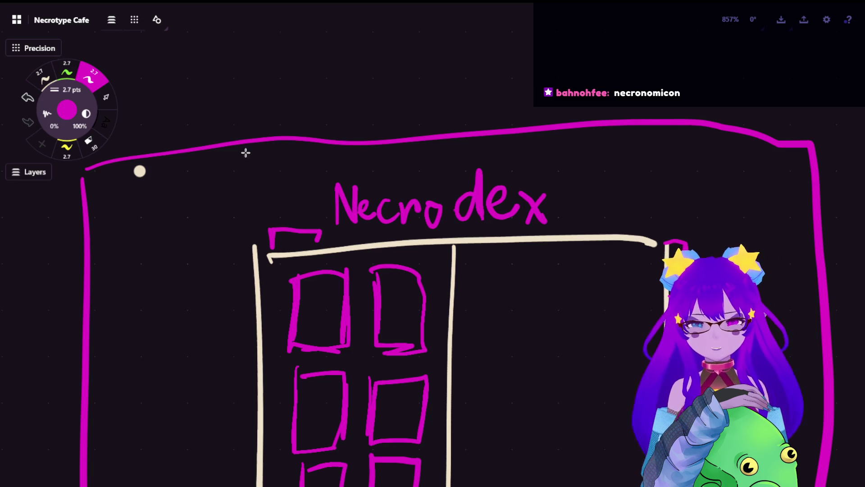
{"action": "key", "text": "e"}
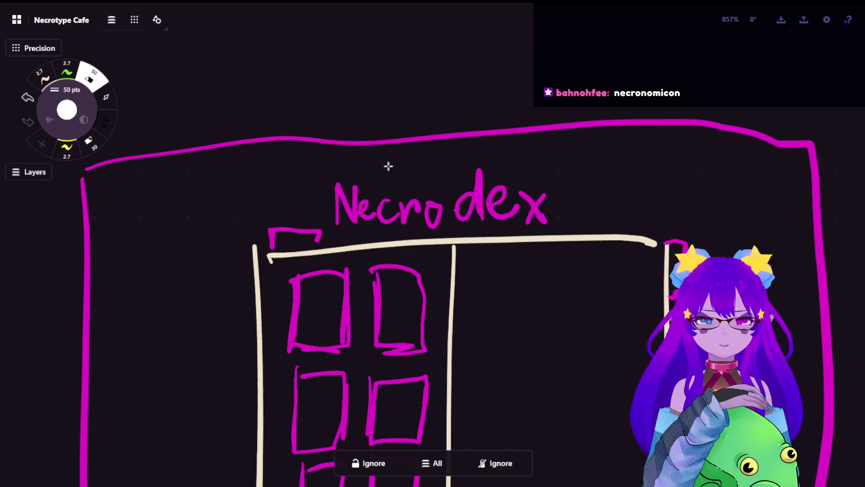
{"action": "scroll", "coordinate": [388, 166], "scroll_direction": "down", "scroll_amount": 5}
{"action": "scroll", "coordinate": [377, 264], "scroll_direction": "left", "scroll_amount": 3}
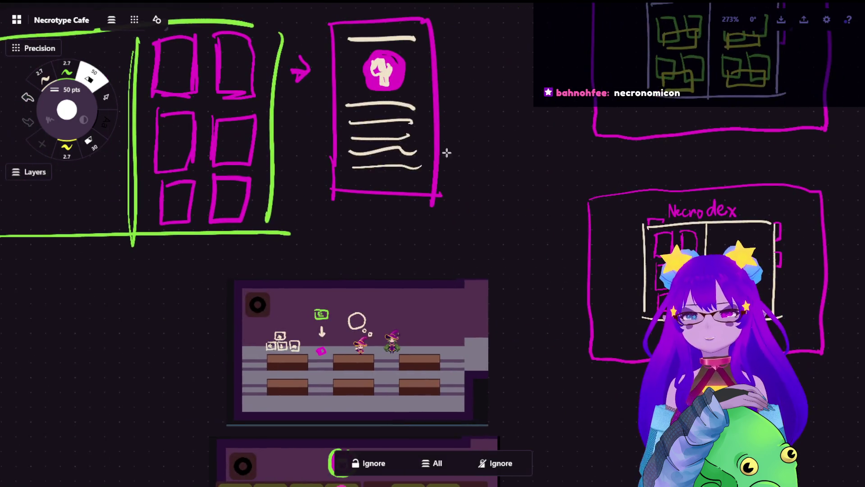
Copy the detail card and place the copy on the Necrodex book's right page.
{"action": "left_click", "coordinate": [106, 93]}
{"action": "left_click_drag", "start_coordinate": [368, 4], "coordinate": [388, 225]}
{"action": "key", "text": "ctrl+c"}
{"action": "scroll", "coordinate": [433, 243], "scroll_direction": "up", "scroll_amount": 4}
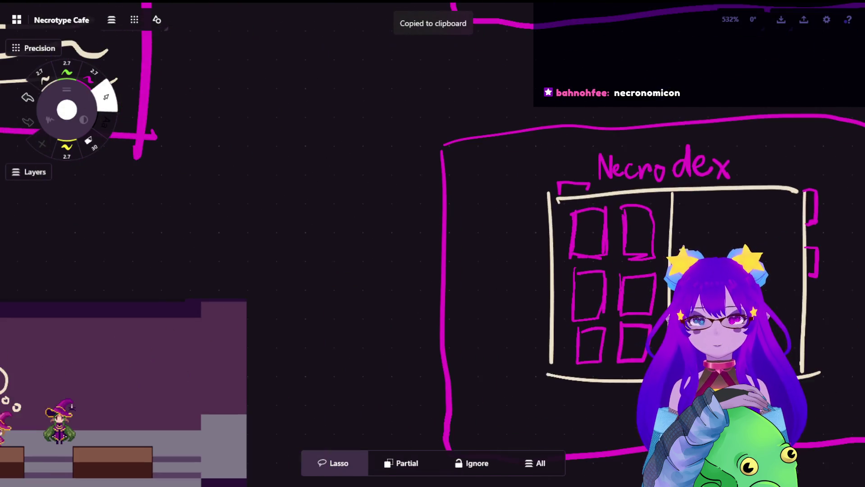
{"action": "scroll", "coordinate": [425, 200], "scroll_direction": "right", "scroll_amount": 5}
{"action": "scroll", "coordinate": [439, 203], "scroll_direction": "up", "scroll_amount": 2}
{"action": "key", "text": "ctrl+v"}
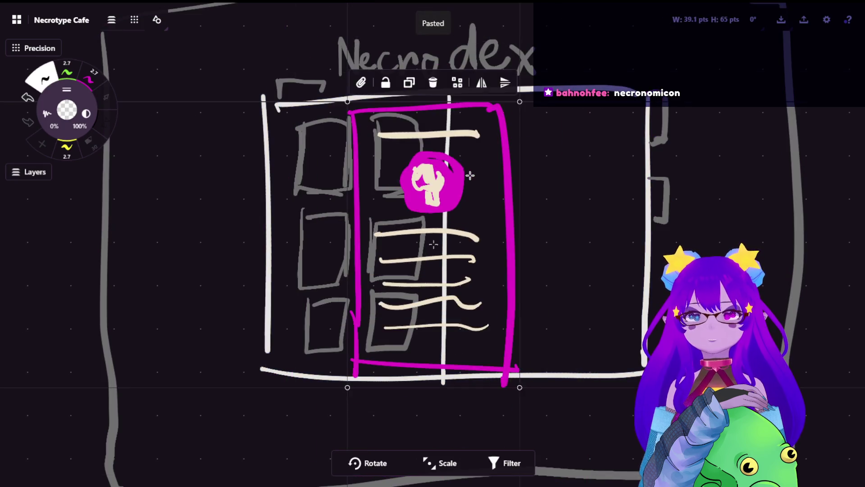
{"action": "left_click_drag", "start_coordinate": [470, 175], "coordinate": [558, 165]}
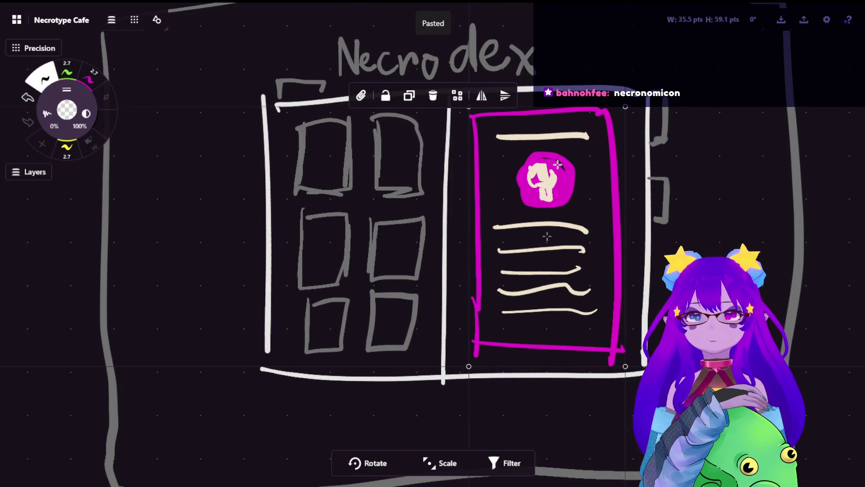
{"action": "left_click", "coordinate": [702, 126]}
{"action": "key", "text": "s"}
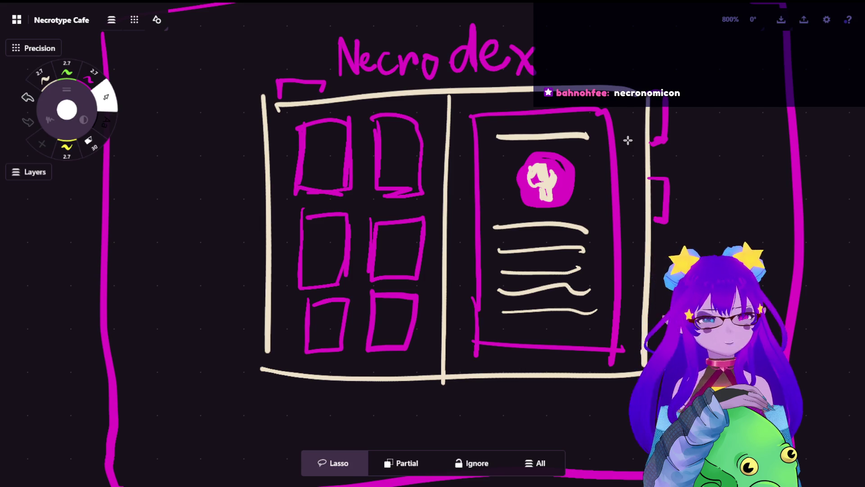
{"action": "scroll", "coordinate": [628, 140], "scroll_direction": "down", "scroll_amount": 2}
{"action": "scroll", "coordinate": [619, 180], "scroll_direction": "down", "scroll_amount": 5}
{"action": "scroll", "coordinate": [621, 193], "scroll_direction": "up", "scroll_amount": 1}
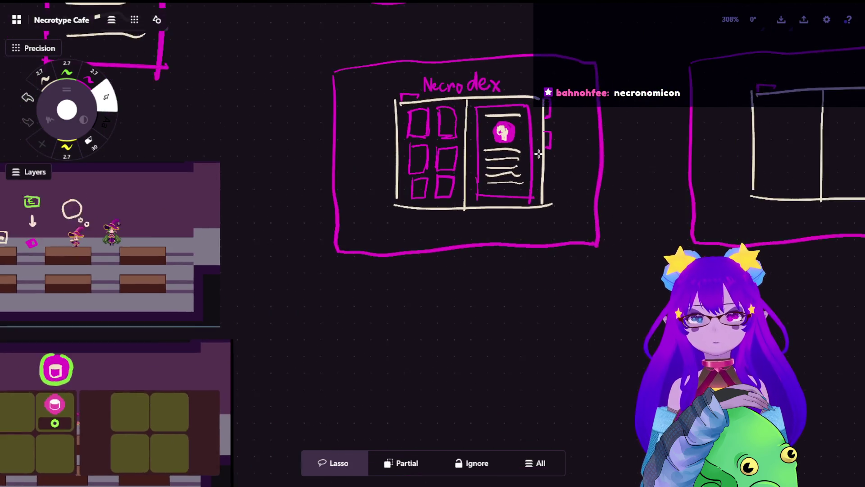
Copy the whole Necrodex mockup and paste a duplicate below the original.
{"action": "left_click_drag", "start_coordinate": [492, 16], "coordinate": [654, 199]}
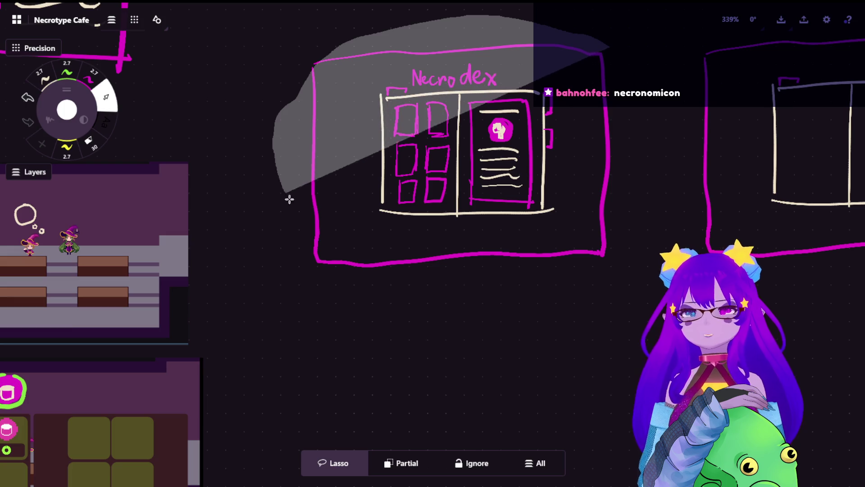
{"action": "key", "text": "ctrl+c"}
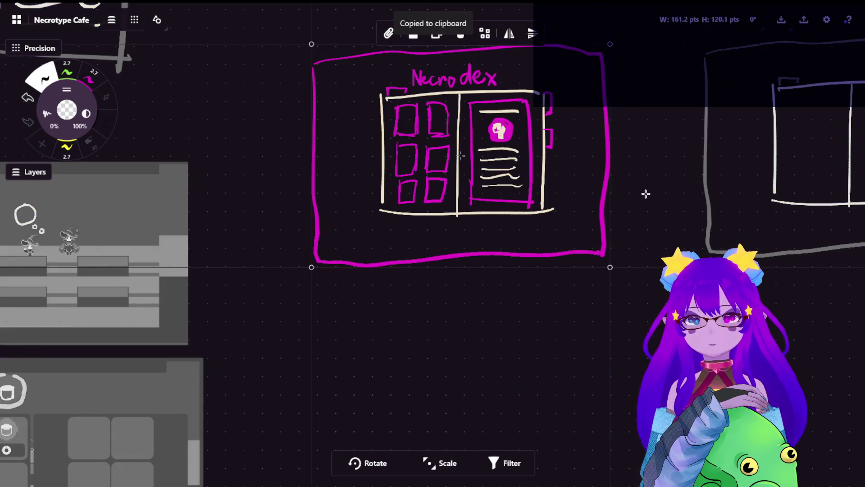
{"action": "key", "text": "ctrl+v"}
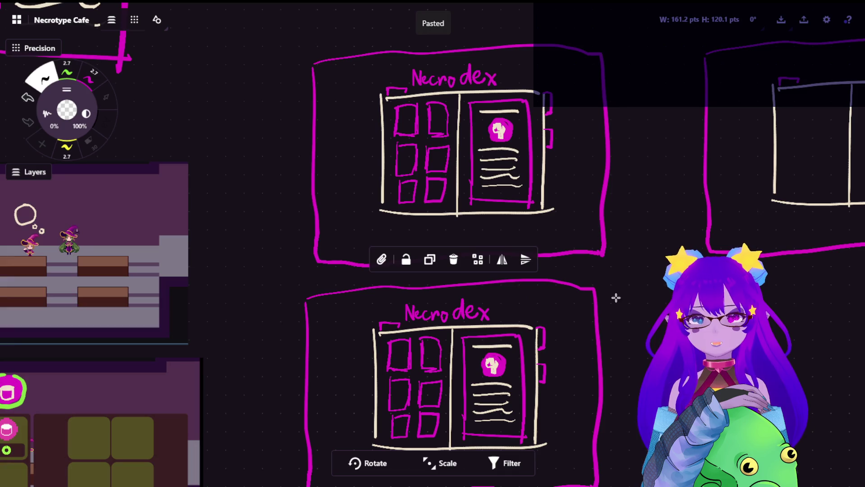
{"action": "scroll", "coordinate": [440, 338], "scroll_direction": "up", "scroll_amount": 5}
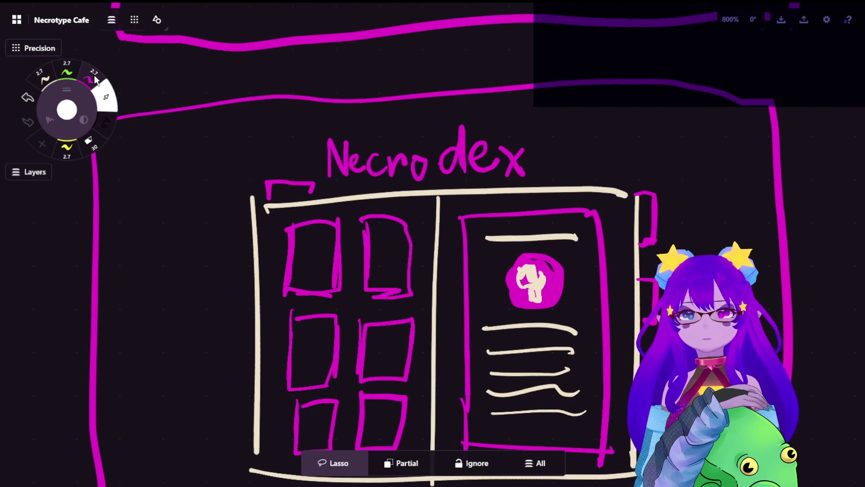
Erase 'cro' from the duplicate's title, leaving 'dex'.
{"action": "left_click", "coordinate": [94, 75]}
{"action": "key", "text": "e"}
{"action": "mouse_move", "coordinate": [335, 143]}
{"action": "left_mouse_down"}
{"action": "mouse_move", "coordinate": [407, 169]}
{"action": "mouse_move", "coordinate": [343, 164]}
{"action": "left_mouse_up"}
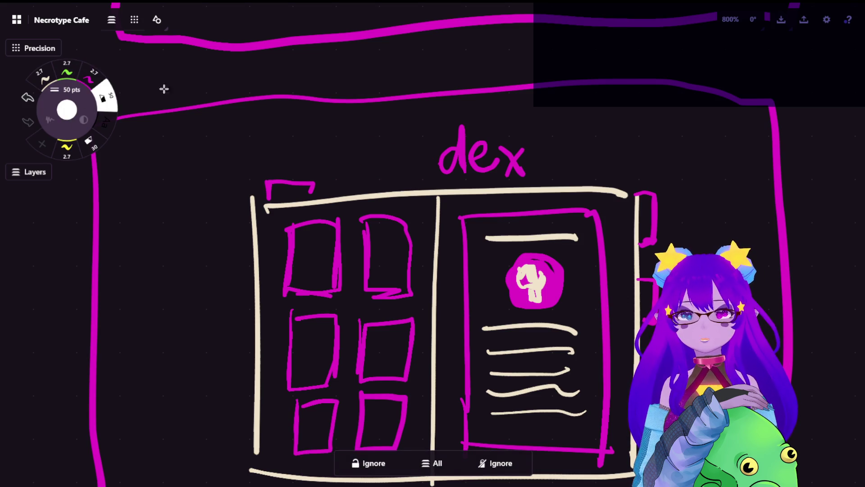
{"action": "left_click", "coordinate": [89, 75]}
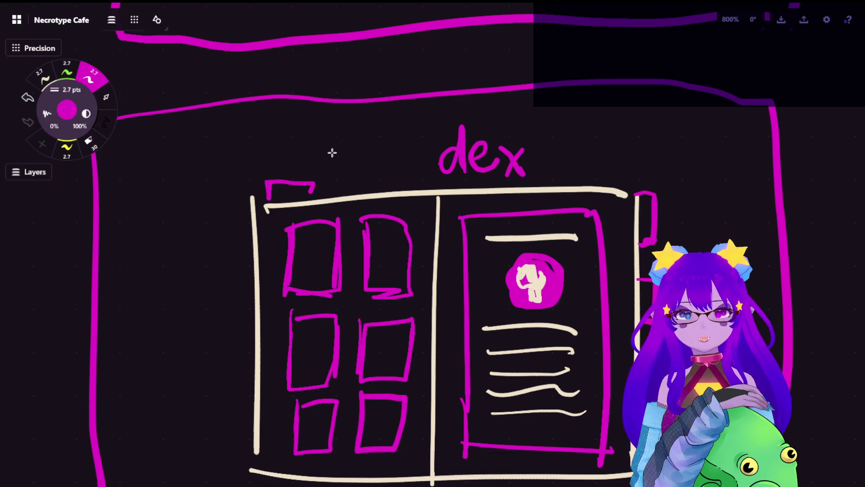